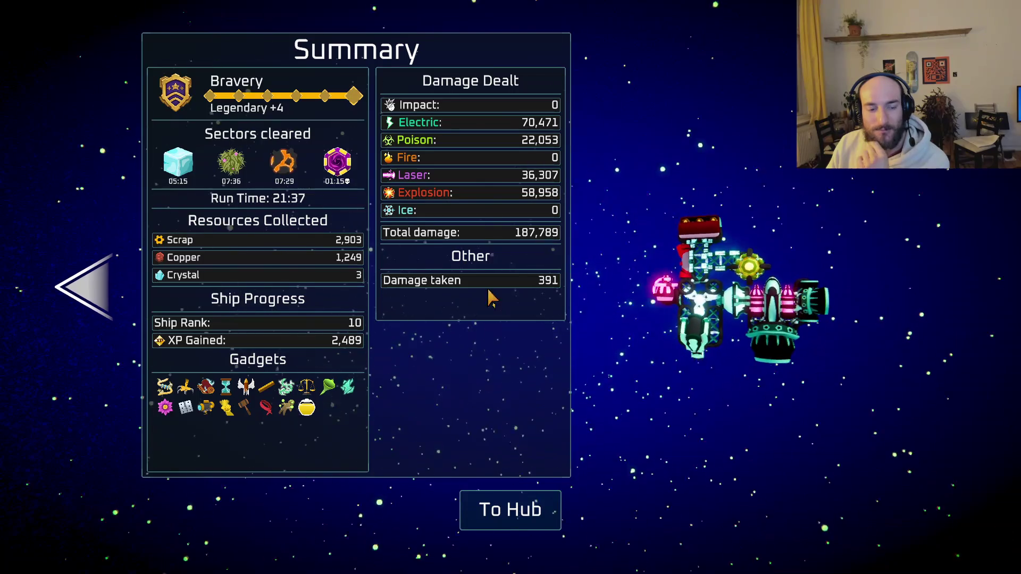
- View the Progression page after the run summary, then head back to the hub
click(64, 291)
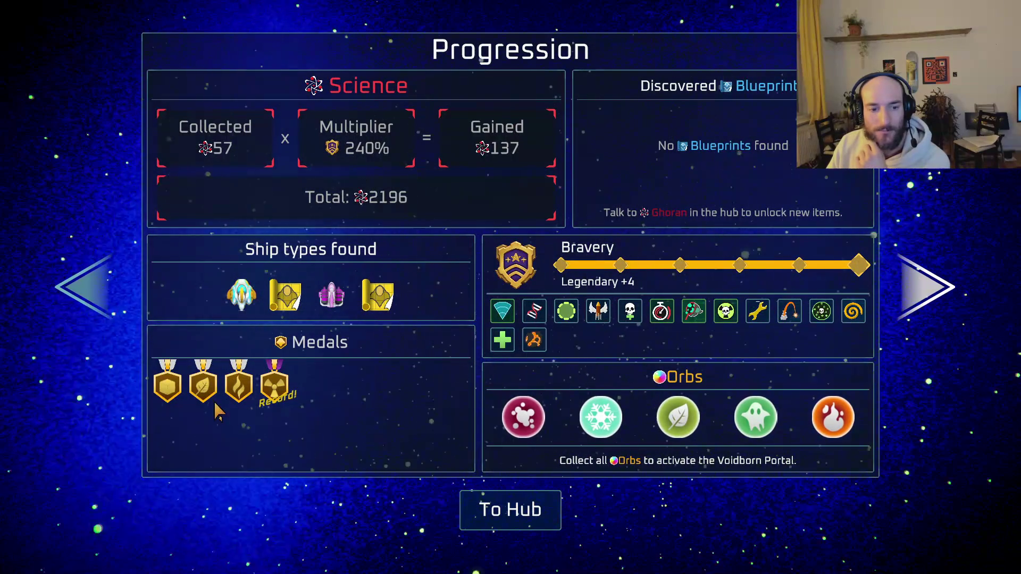
click(510, 511)
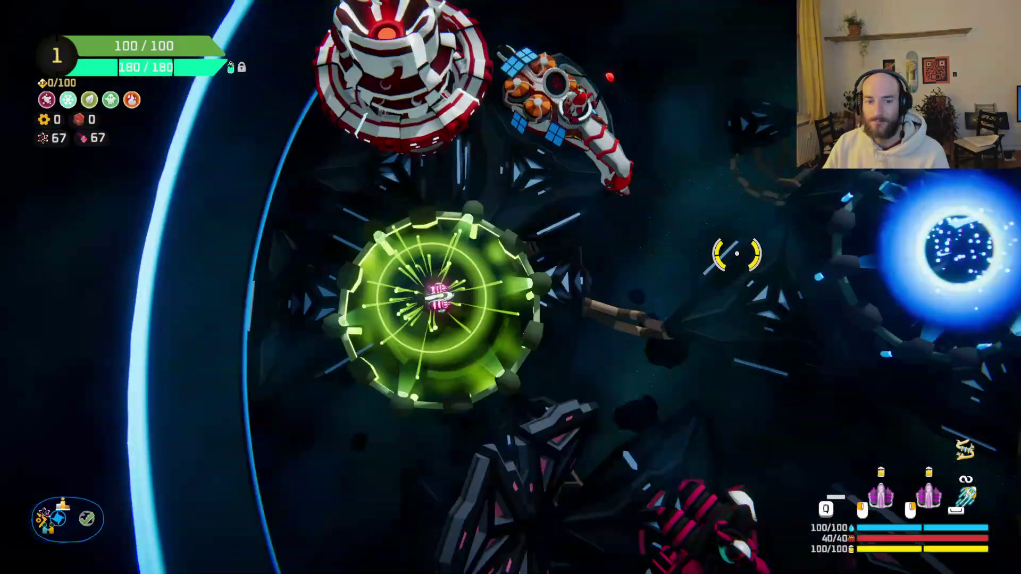
- Fly the ship into the Customize Ship ring and open customization
key(d)
key(s)
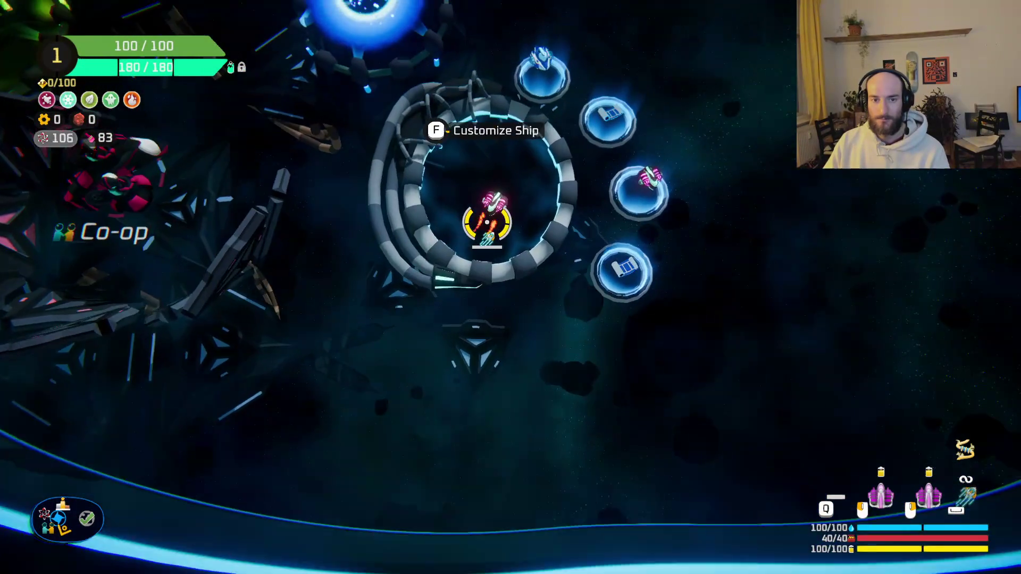
key(f)
- Browse the Skin Select list and close it, keeping Dark Magic equipped
scroll(444, 348, down, 4)
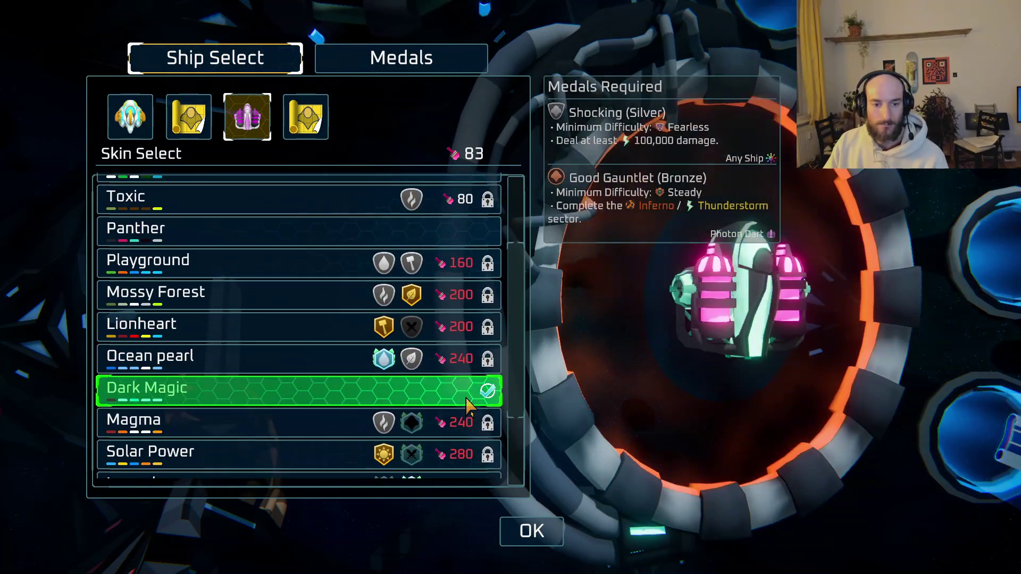
scroll(452, 409, down, 2)
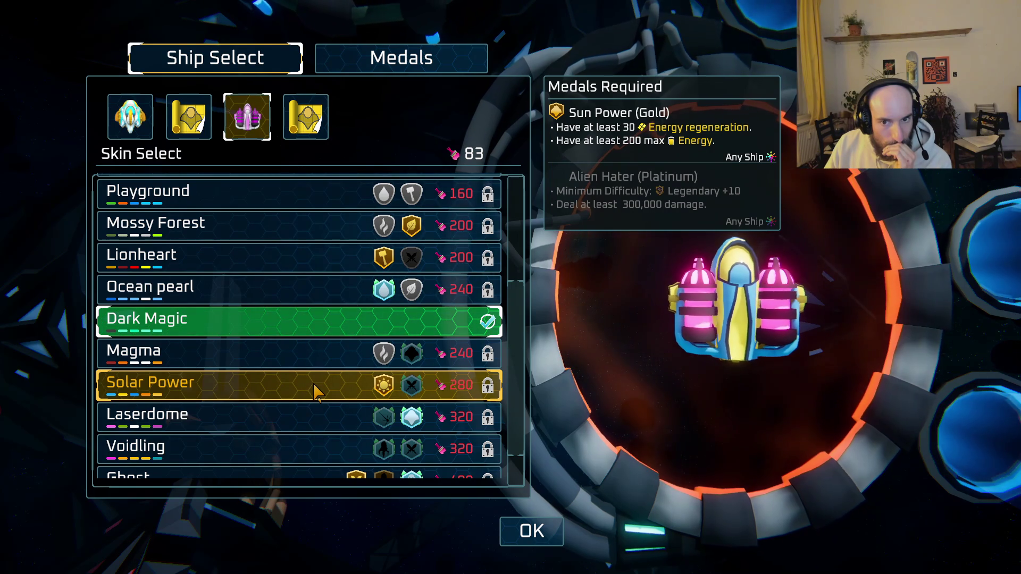
scroll(316, 392, down, 2)
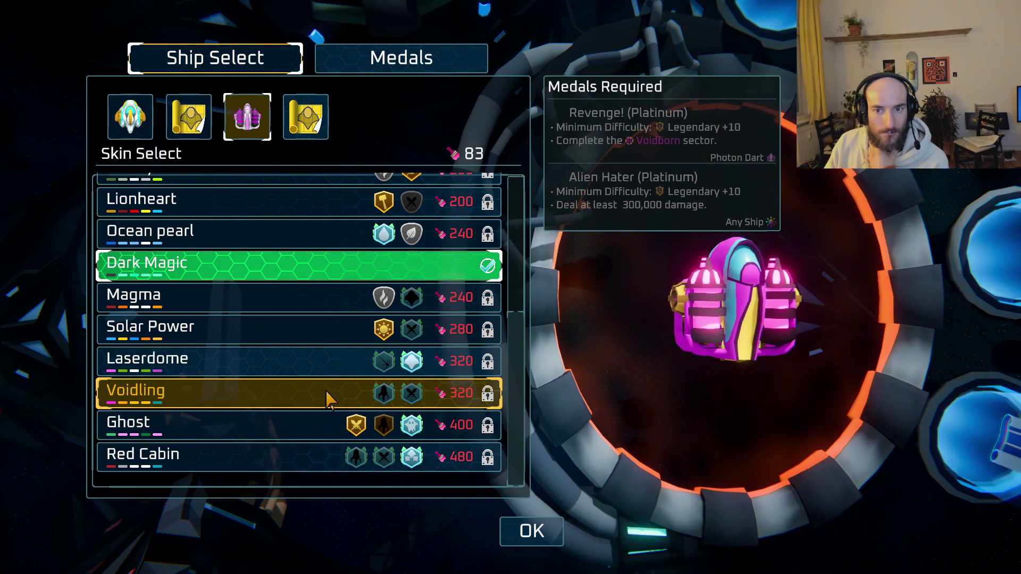
scroll(340, 372, up, 4)
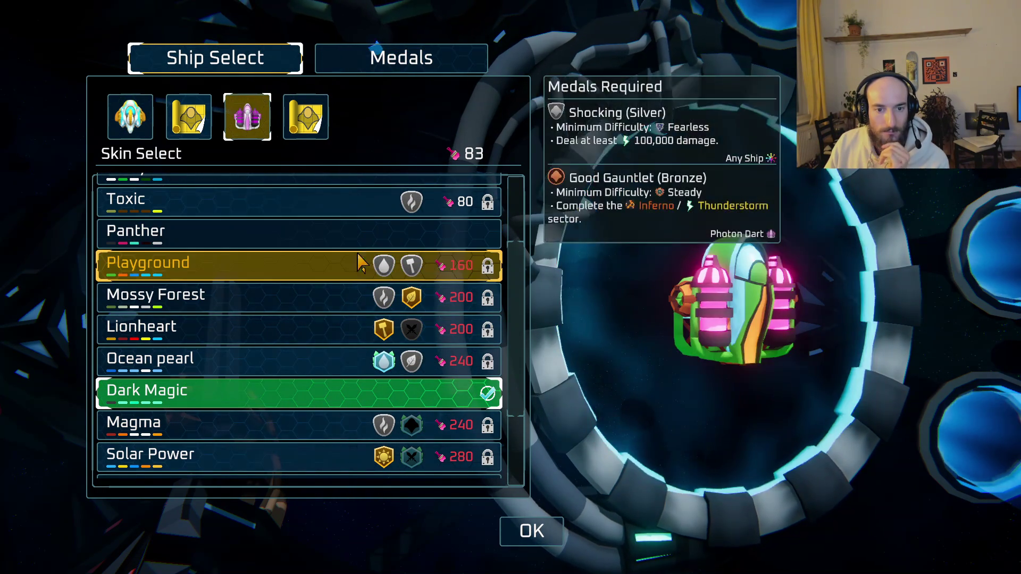
scroll(360, 291, up, 1)
scroll(360, 291, up, 3)
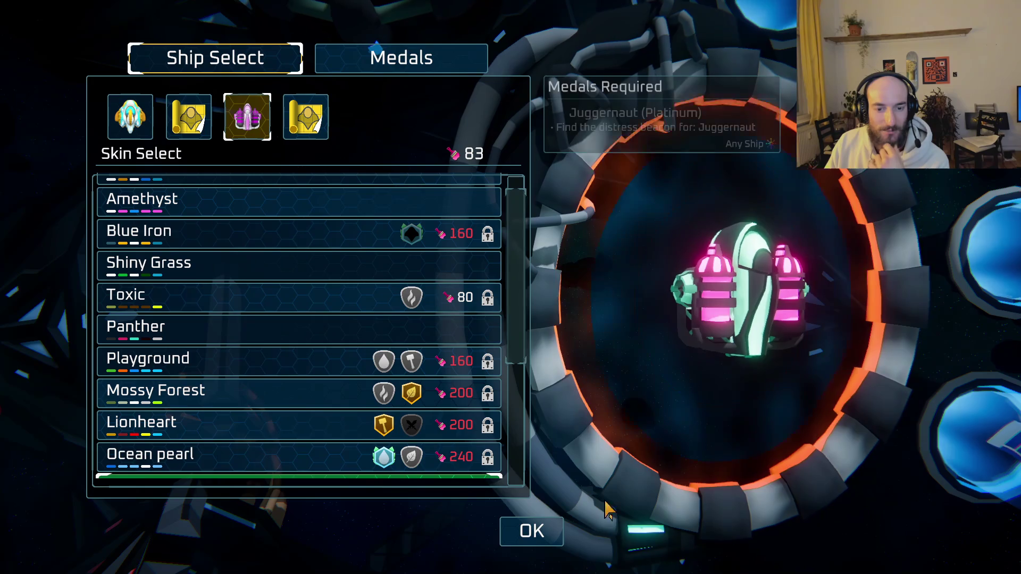
click(532, 530)
- Quit Space Scavenger 2 from the pause menu straight to the desktop
key(Escape)
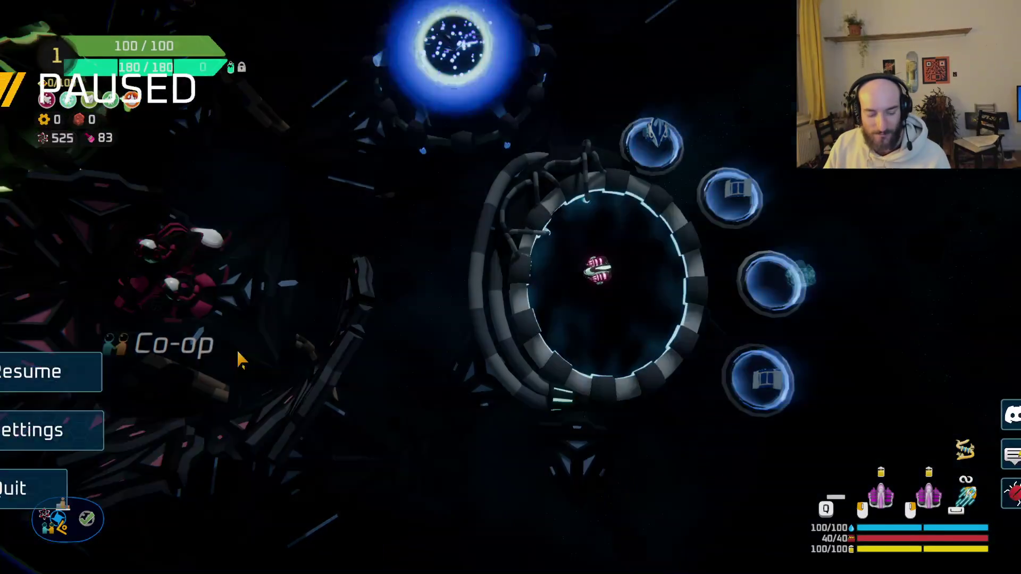
click(224, 483)
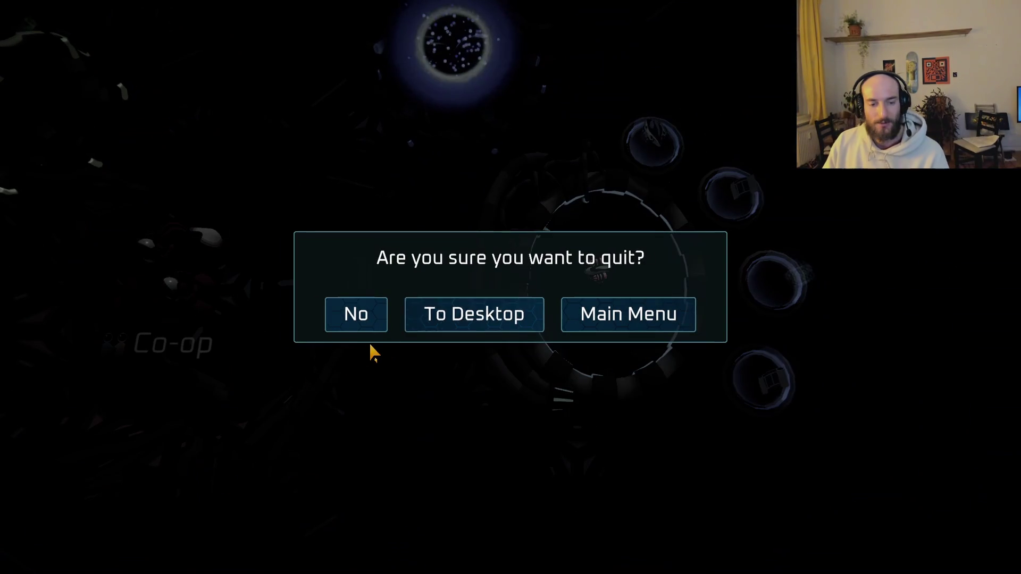
click(449, 303)
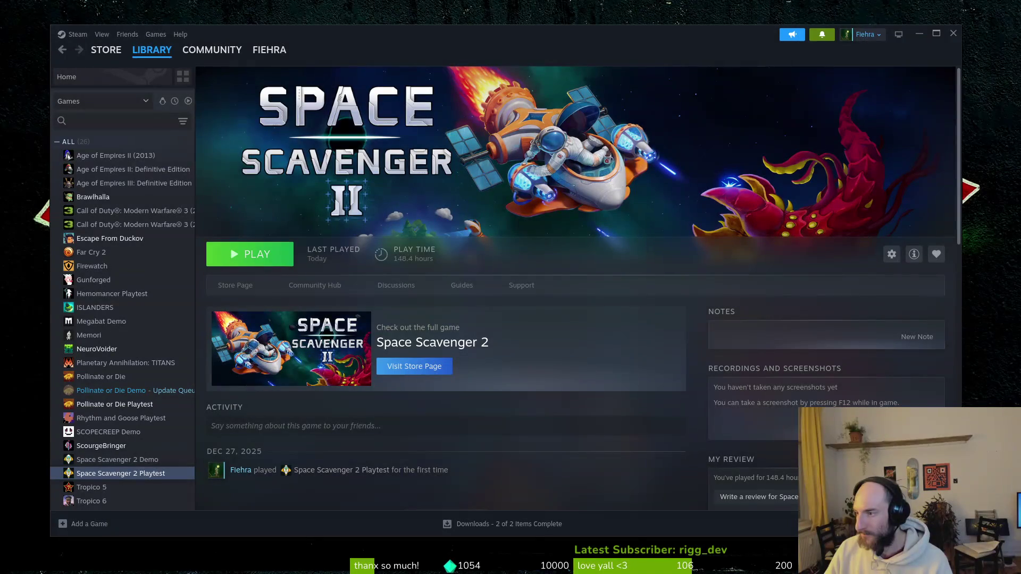
- Close the Steam library window to reveal Aseprite's home screen
click(953, 33)
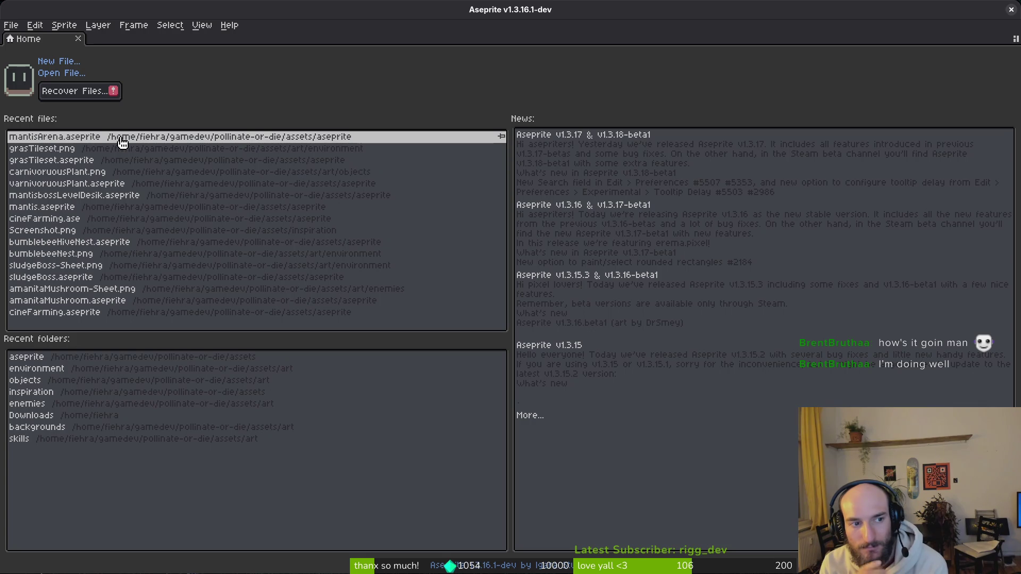
- Open mantisArena.aseprite, zoom onto the hanging vines, and eyedrop the bright green
click(122, 139)
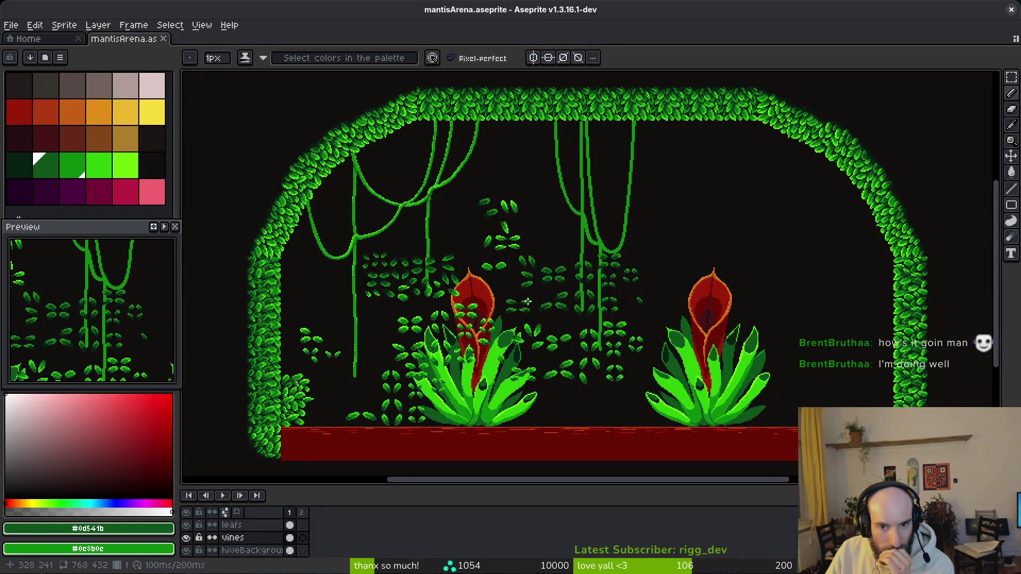
scroll(527, 301, up, 6)
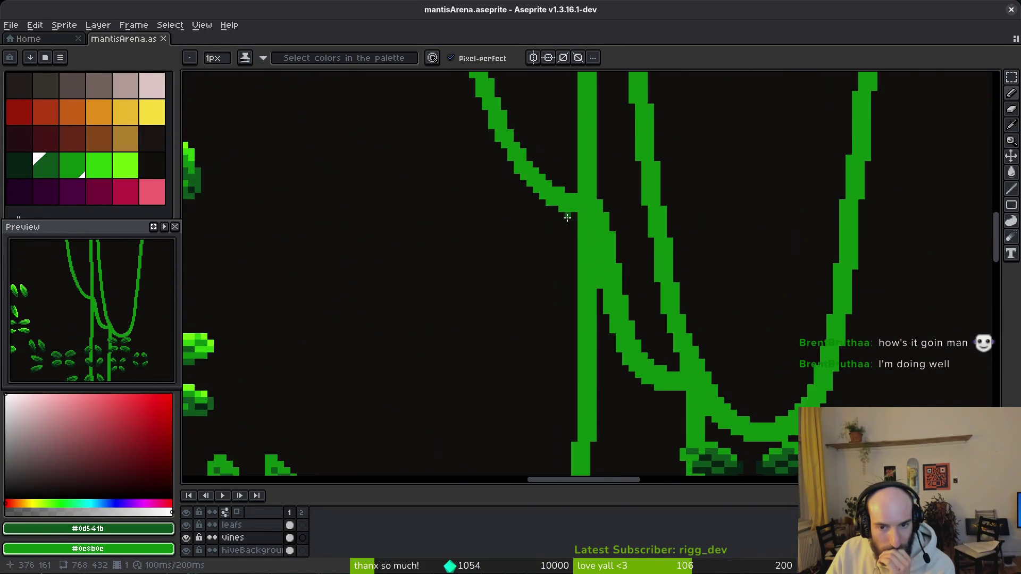
mouse_move(420, 199)
mouse_down()
mouse_move(552, 224)
mouse_move(647, 282)
mouse_move(463, 247)
mouse_move(568, 216)
mouse_up()
alt+click(547, 171)
mouse_move(815, 251)
mouse_down()
mouse_move(636, 303)
mouse_move(650, 333)
mouse_up()
scroll(574, 220, down, 2)
scroll(586, 244, up, 5)
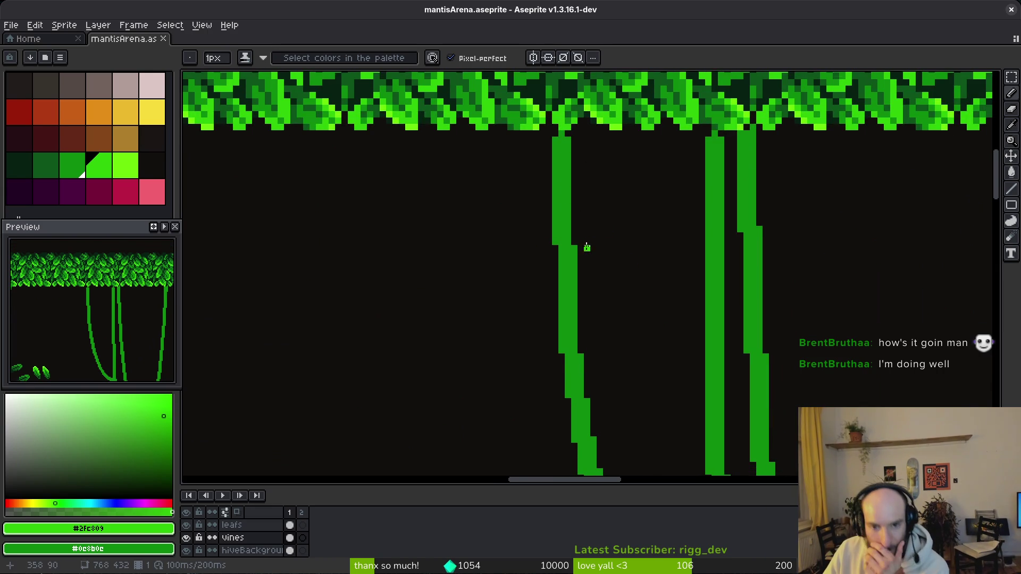
click(527, 163)
key(ctrl+z)
- Pencil bright-green highlight pixels along the first vine's edge
key(alt)
click(587, 189)
scroll(624, 232, down, 1)
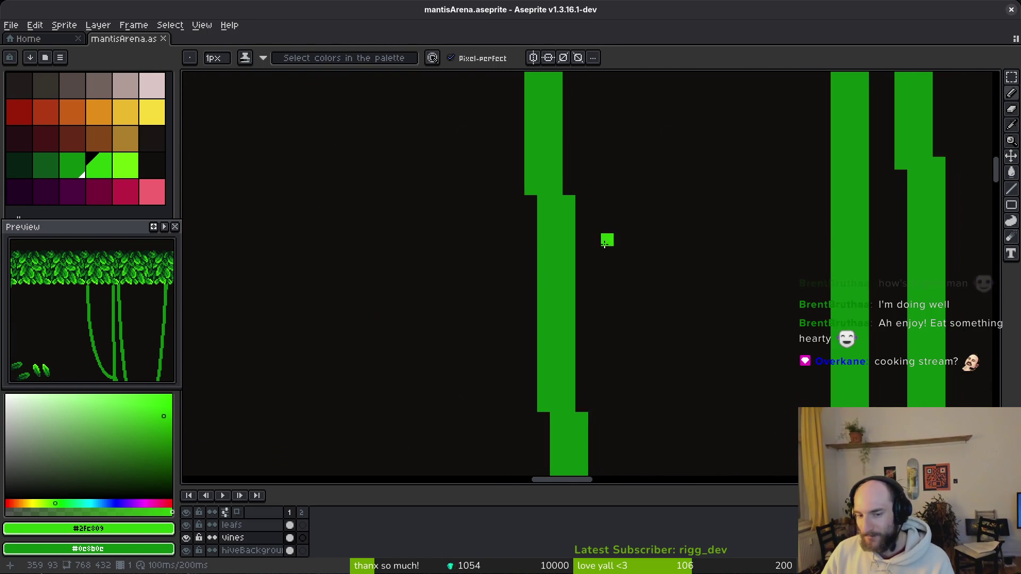
drag(591, 232, 590, 245)
drag(579, 195, 578, 179)
click(579, 282)
scroll(659, 274, down, 3)
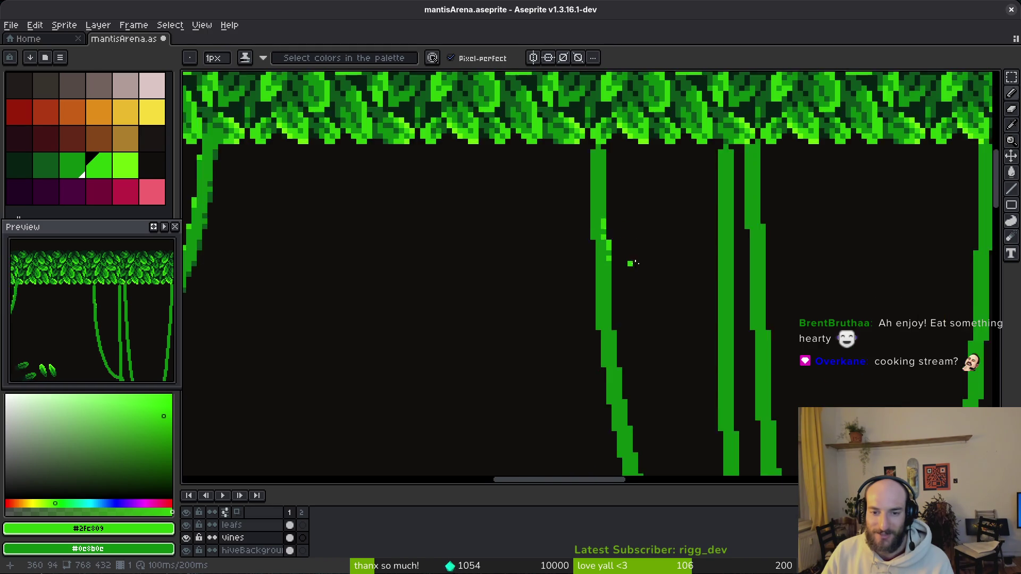
scroll(527, 206, up, 3)
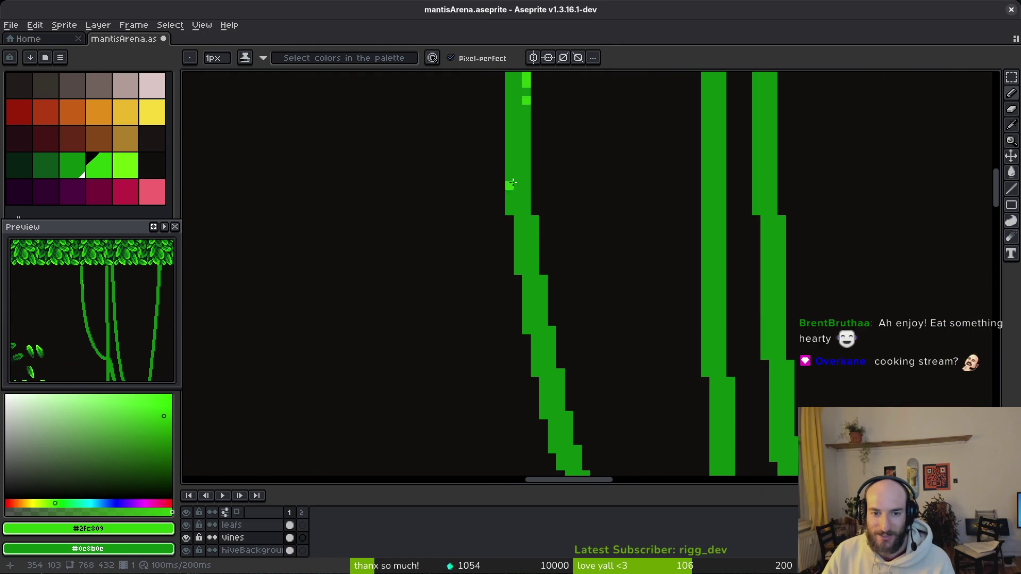
mouse_move(527, 206)
mouse_down()
mouse_move(535, 245)
mouse_move(537, 237)
mouse_up()
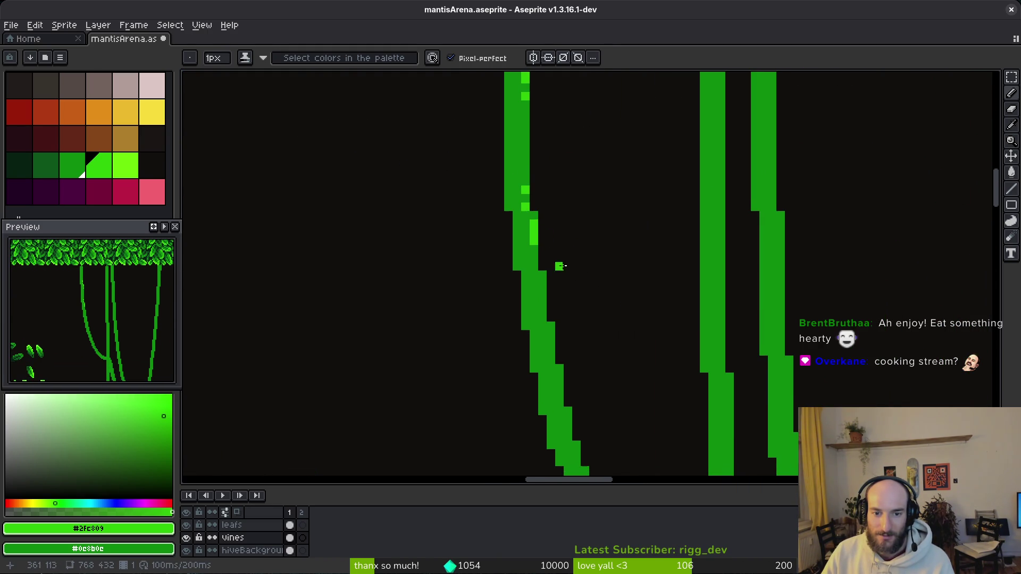
drag(545, 278, 542, 294)
click(551, 325)
click(551, 342)
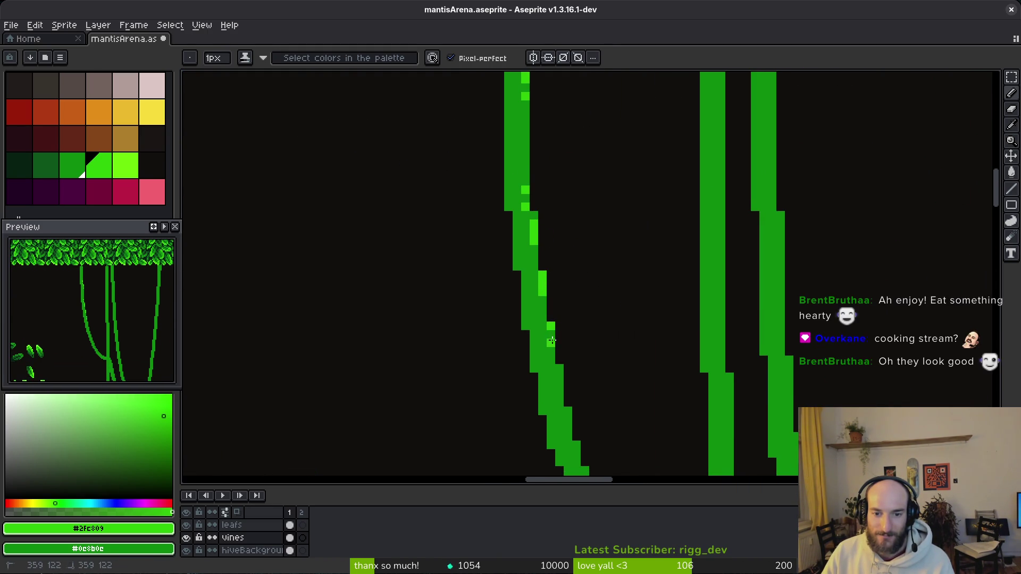
- Dot highlight pixels further down the vine's edge
scroll(638, 237, down, 2)
scroll(639, 237, down, 1)
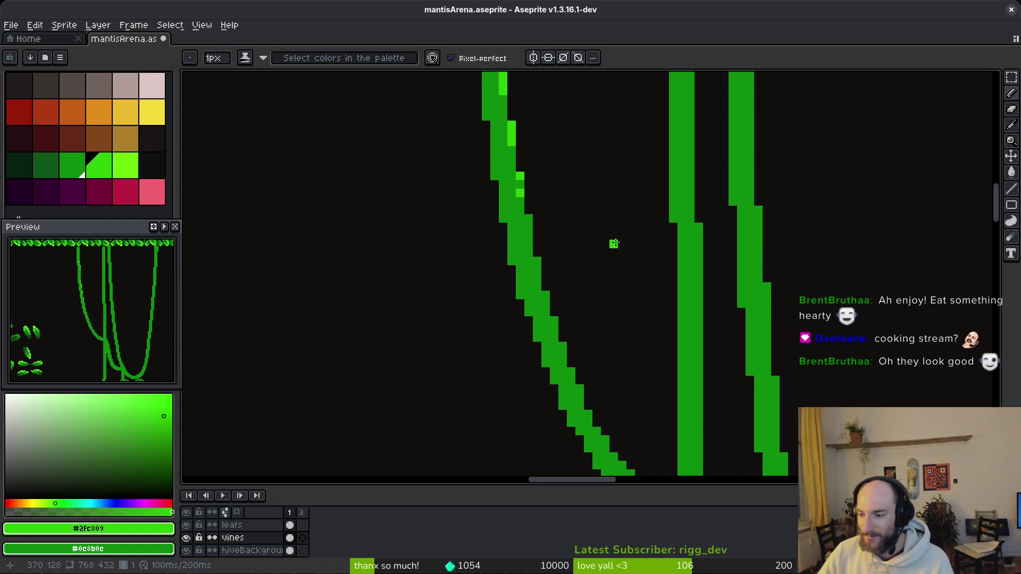
scroll(627, 229, right, 1)
scroll(627, 229, down, 1)
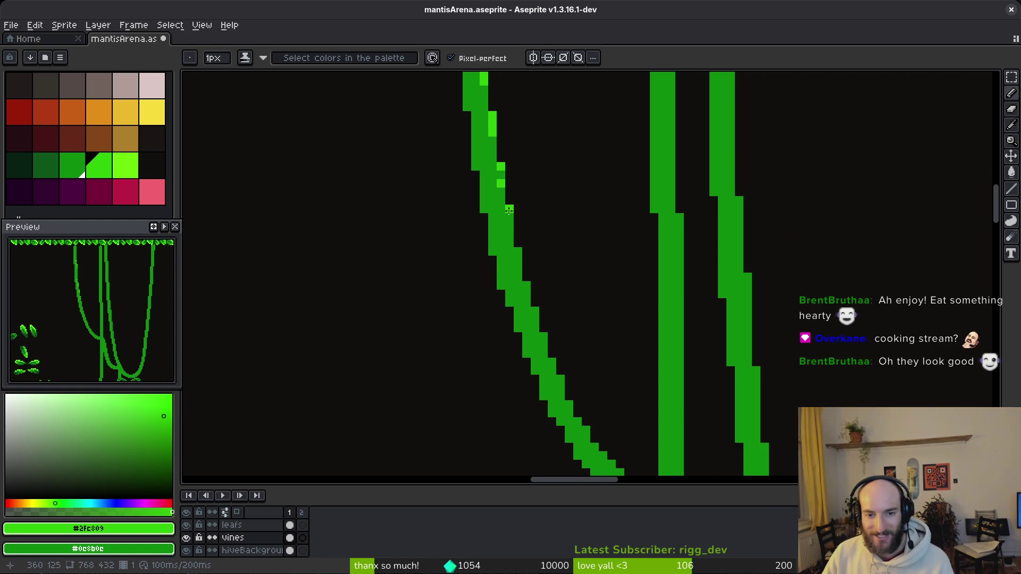
click(517, 252)
click(526, 286)
click(534, 311)
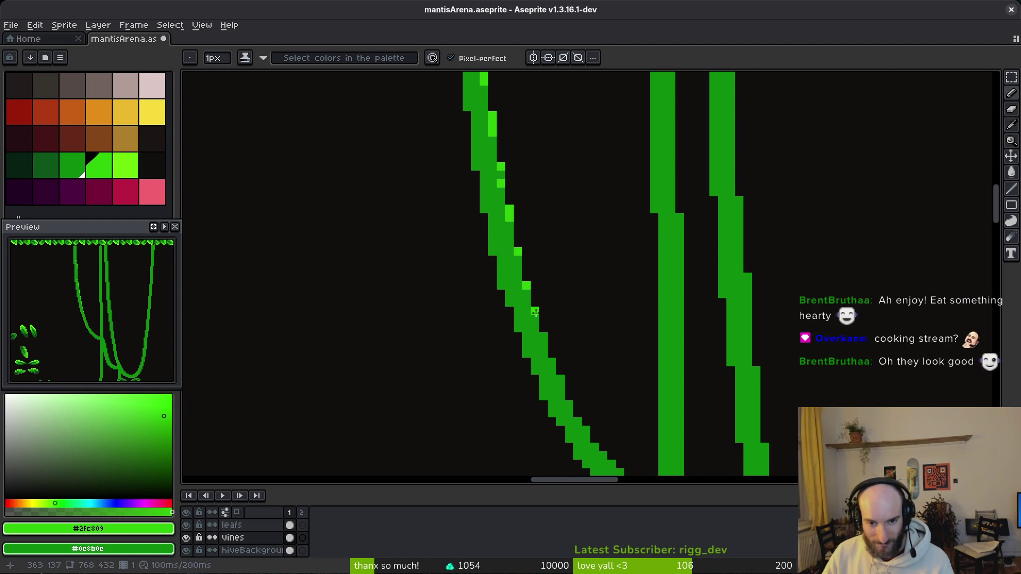
click(552, 362)
click(560, 388)
- Step highlight pixels diagonally down the curving vine edge
scroll(560, 388, down, 2)
scroll(560, 387, right, 1)
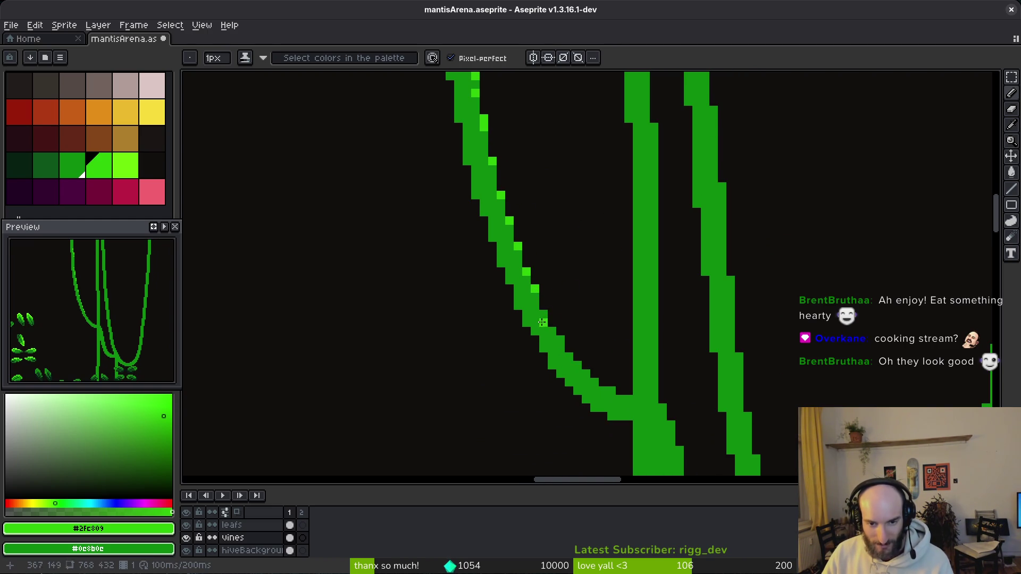
click(543, 315)
click(552, 338)
click(560, 343)
click(569, 356)
click(577, 365)
click(586, 373)
click(594, 382)
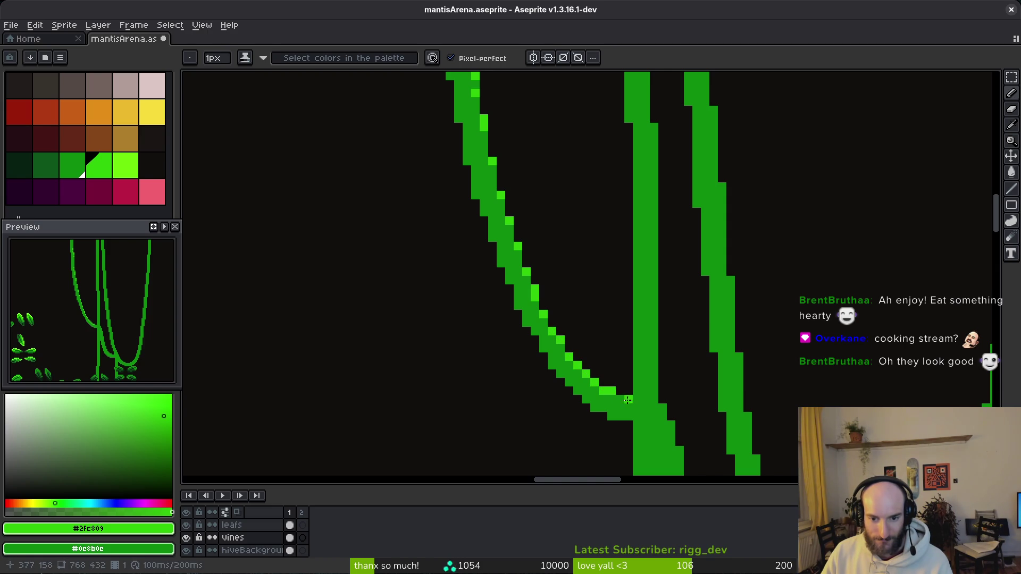
- Add highlight pixels down the edge of the neighbouring vine
scroll(631, 339, down, 2)
scroll(631, 338, up, 4)
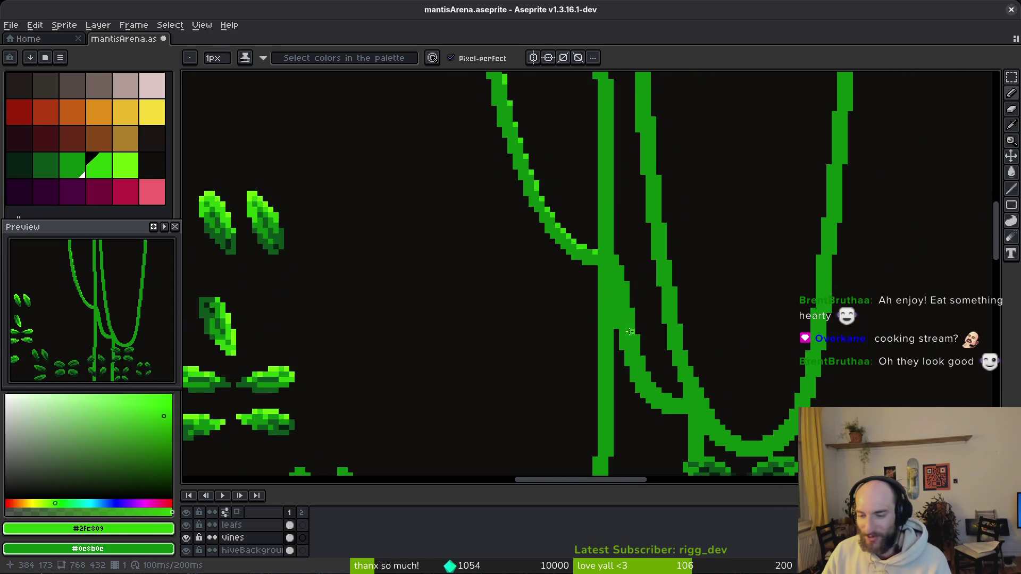
click(608, 179)
drag(621, 196, 621, 208)
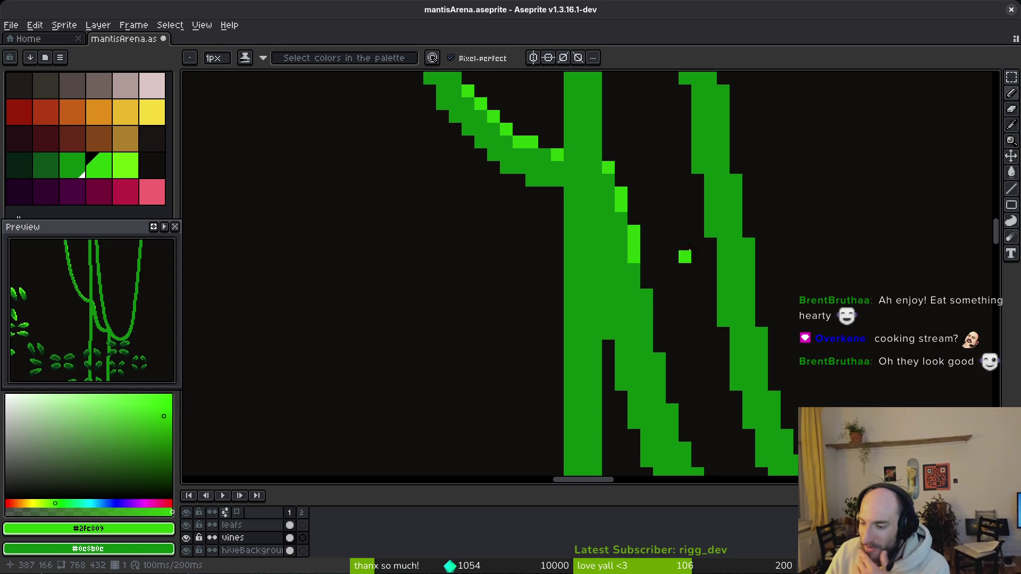
- Extend highlight pixels down the vine edge and along its lower curve
click(646, 296)
drag(643, 305, 646, 319)
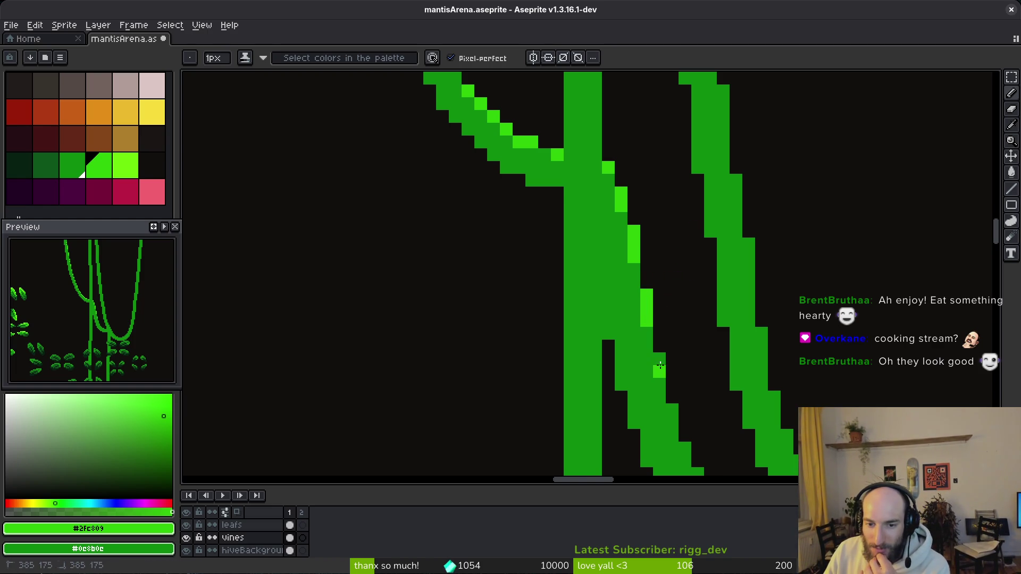
click(672, 410)
drag(672, 396, 602, 268)
click(615, 321)
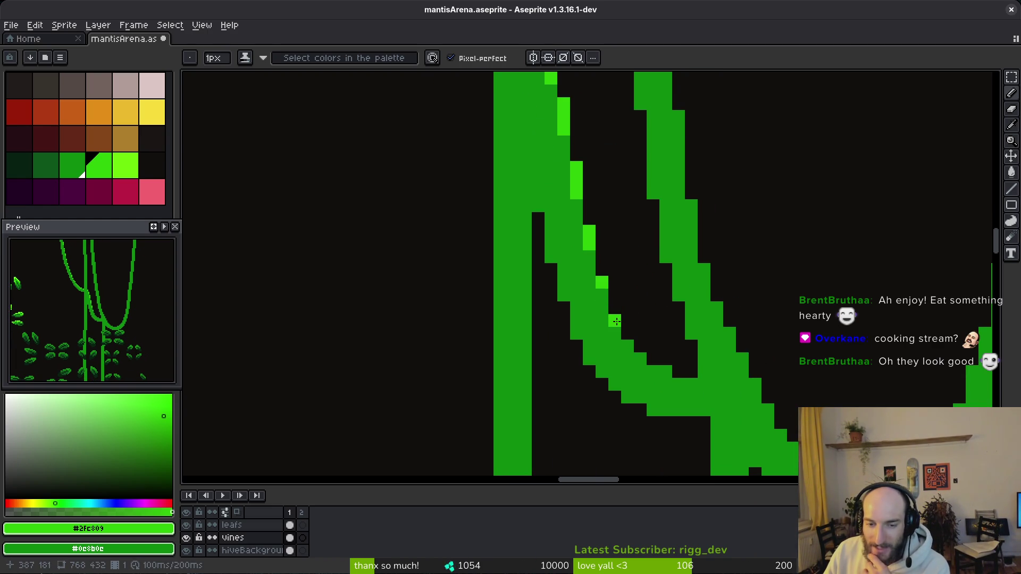
click(630, 355)
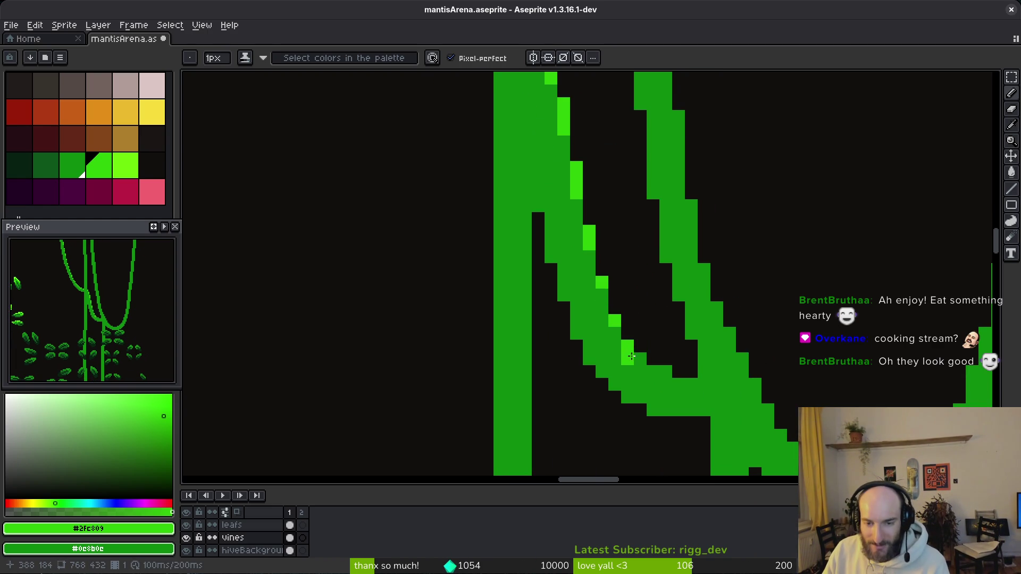
drag(631, 354, 653, 371)
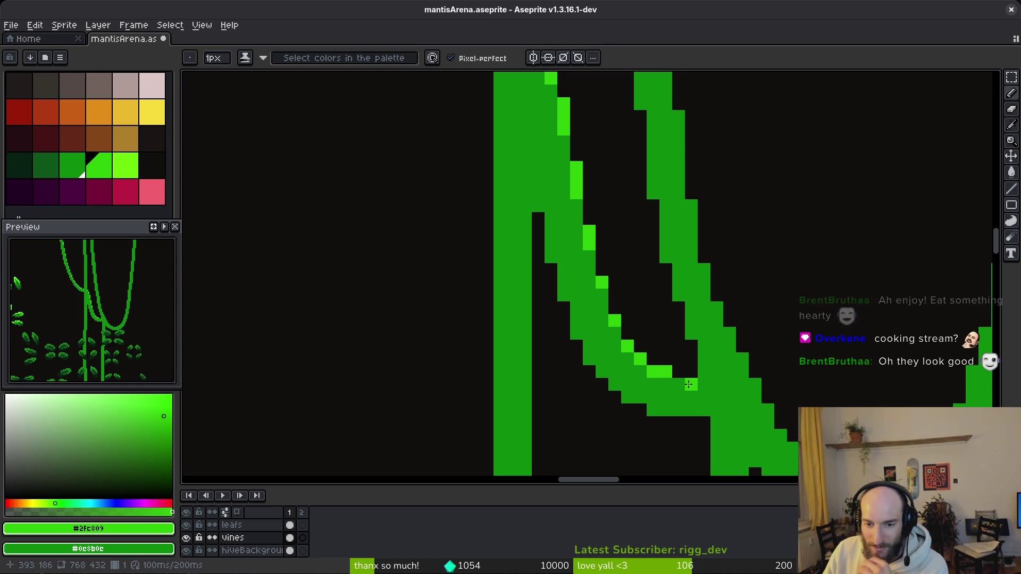
- Check the other frame, then paint a row and a diagonal of highlights
key(Return)
key(Return)
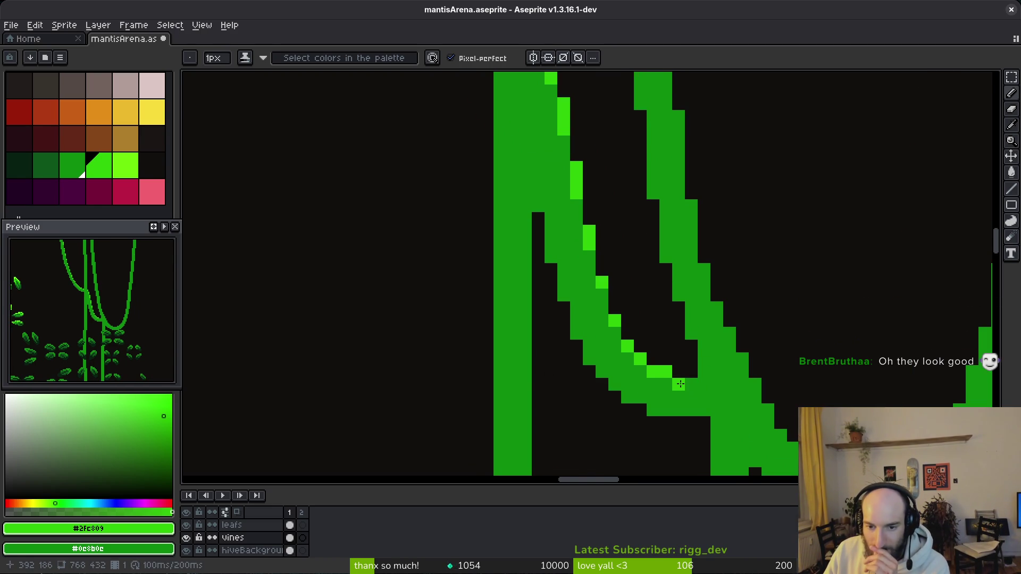
scroll(677, 370, down, 3)
scroll(647, 315, up, 3)
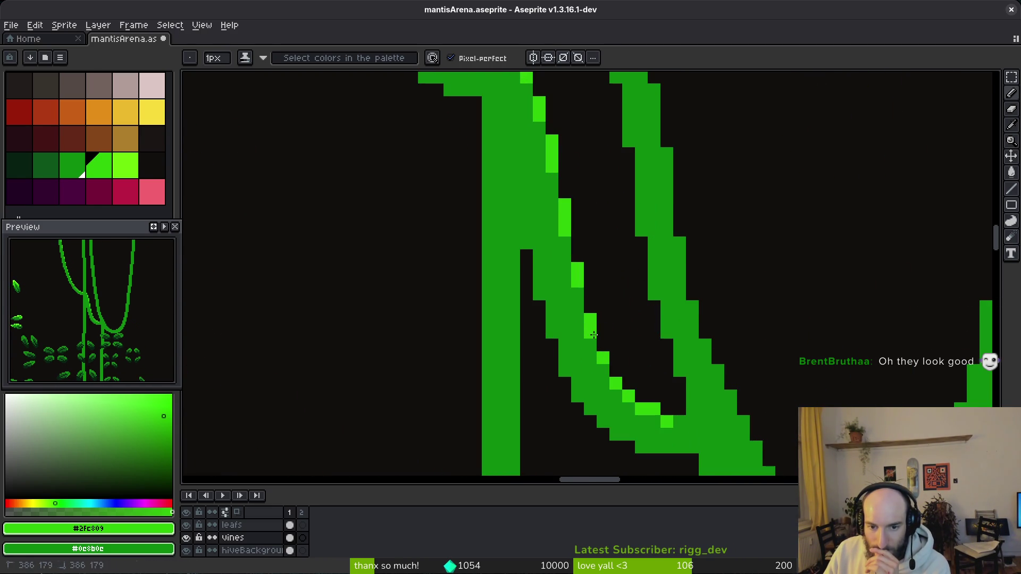
scroll(610, 289, down, 3)
scroll(689, 281, up, 3)
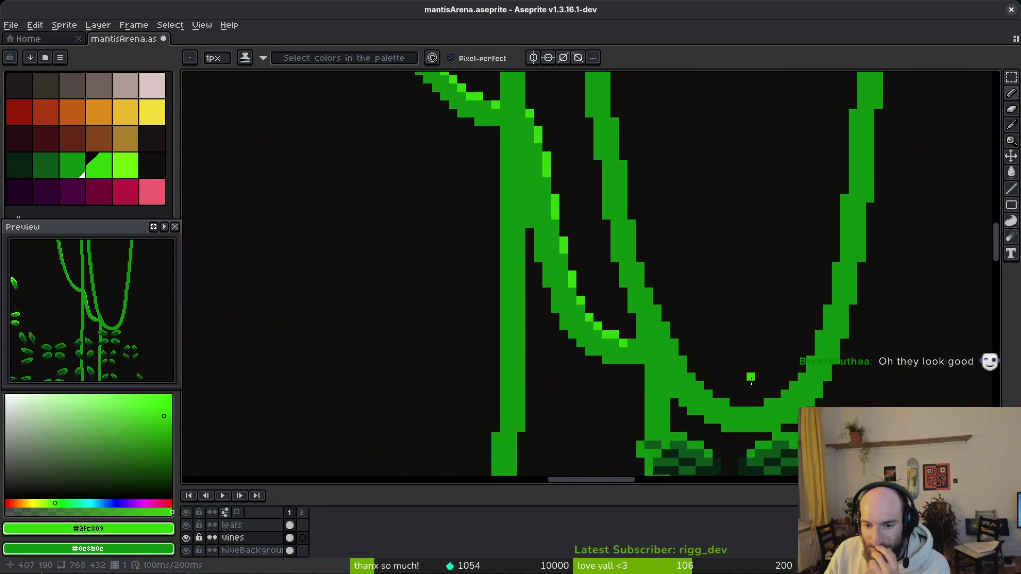
drag(763, 426, 738, 426)
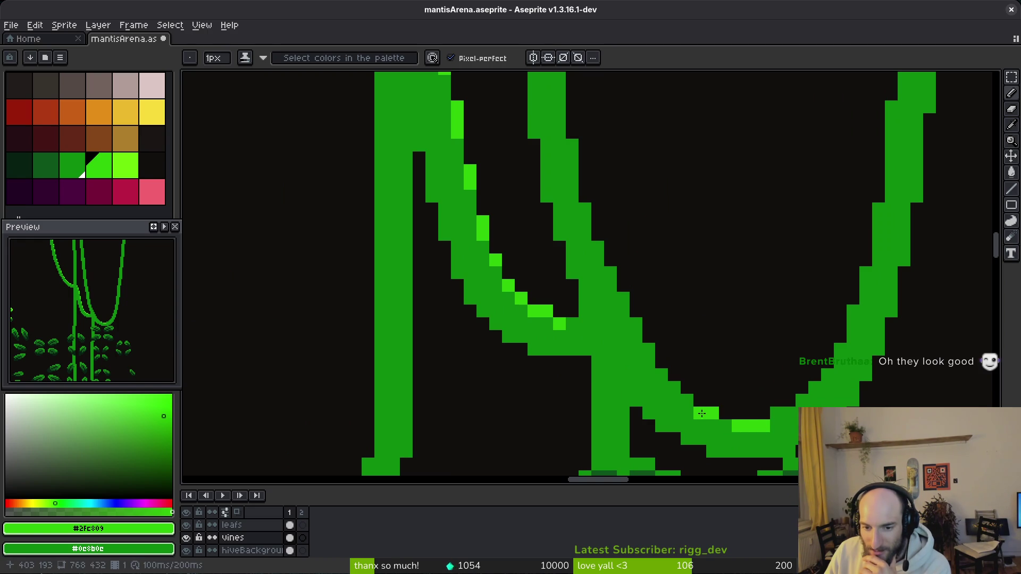
mouse_move(671, 388)
mouse_down()
mouse_move(600, 250)
mouse_move(574, 146)
mouse_move(606, 264)
mouse_up()
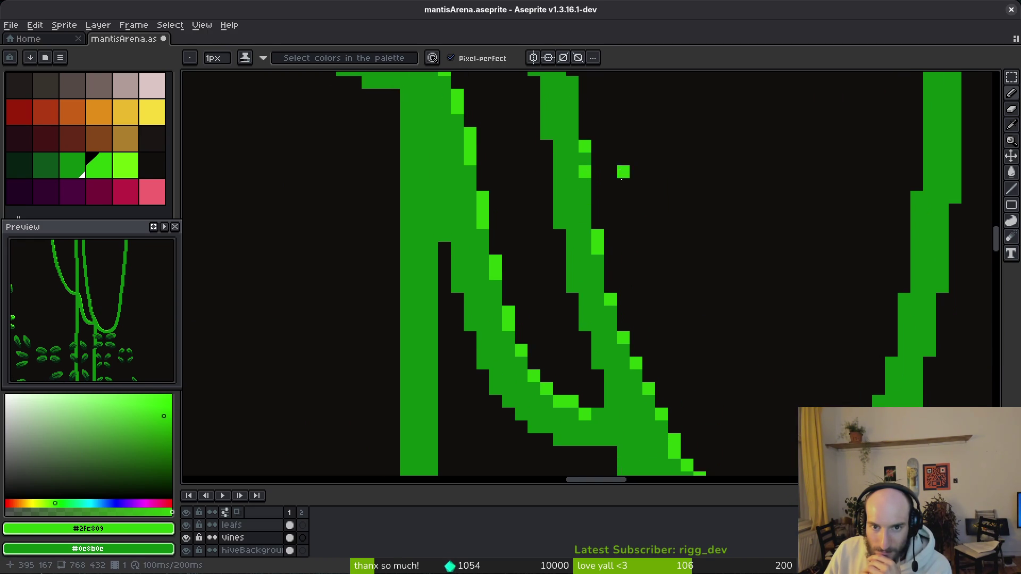
- Add highlight pixels along the right vine's edge
drag(617, 176, 653, 404)
click(614, 314)
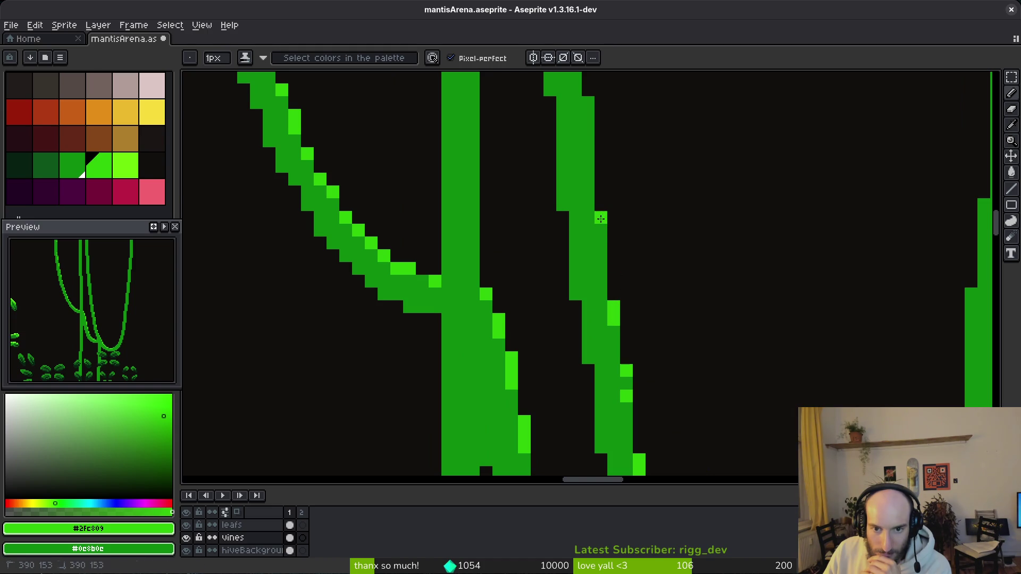
drag(612, 232, 624, 407)
click(601, 282)
click(600, 308)
click(588, 180)
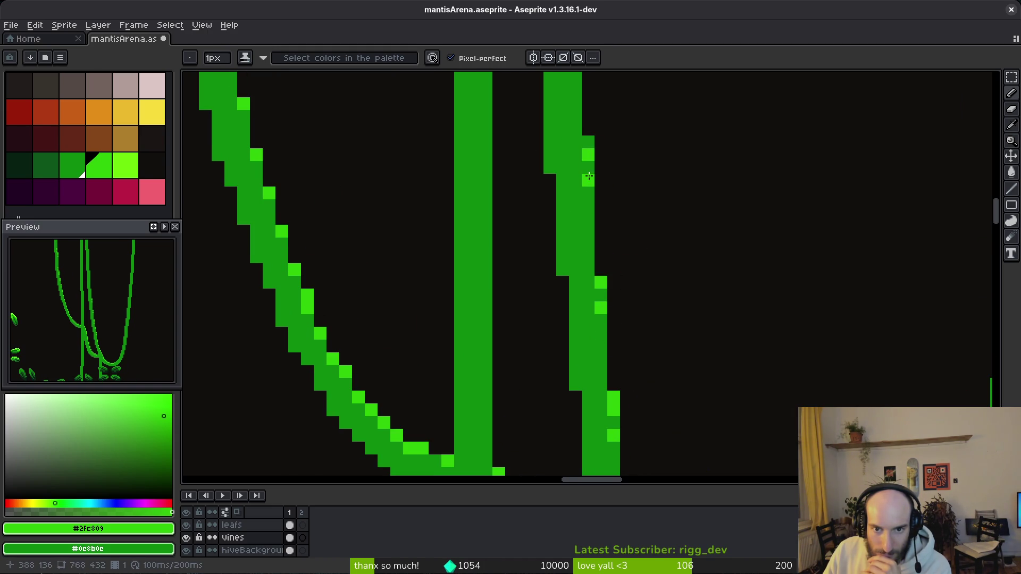
drag(589, 145, 631, 257)
click(631, 317)
click(631, 305)
- On the other animation frame, add highlights to the right vine
key(period)
drag(610, 322, 609, 335)
drag(636, 297, 675, 428)
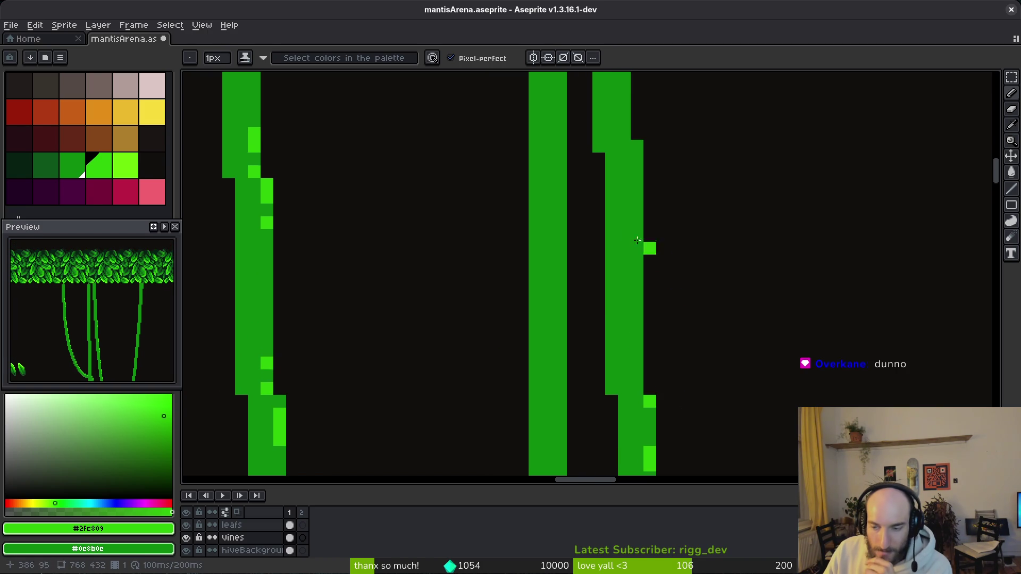
drag(638, 186, 622, 369)
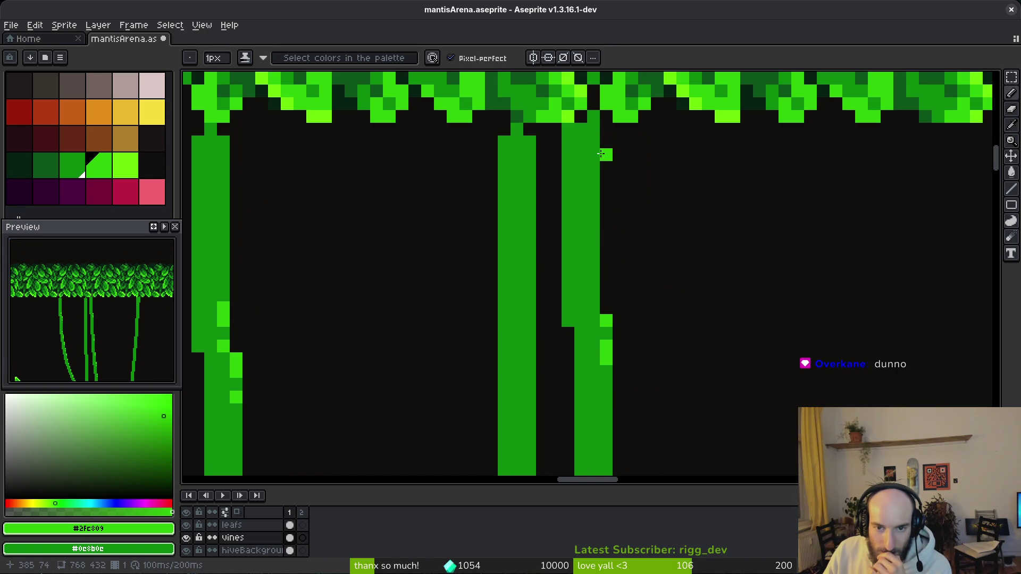
scroll(547, 312, down, 5)
scroll(606, 234, up, 4)
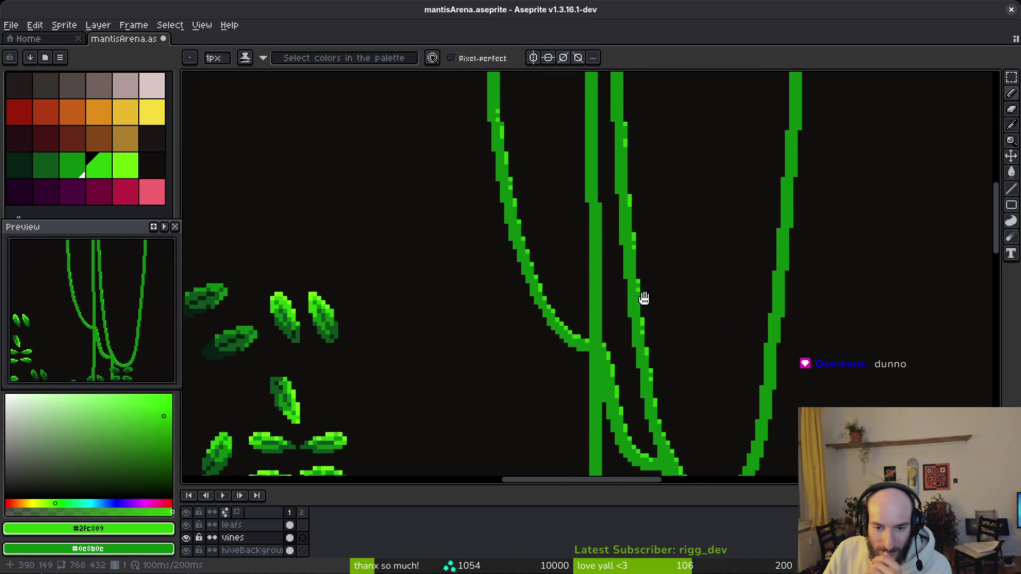
- Highlight the middle vine and the right vine's left edge of the straight pair
mouse_move(597, 280)
mouse_down()
mouse_move(672, 415)
mouse_move(685, 472)
mouse_up()
scroll(672, 415, up, 2)
click(667, 397)
click(667, 372)
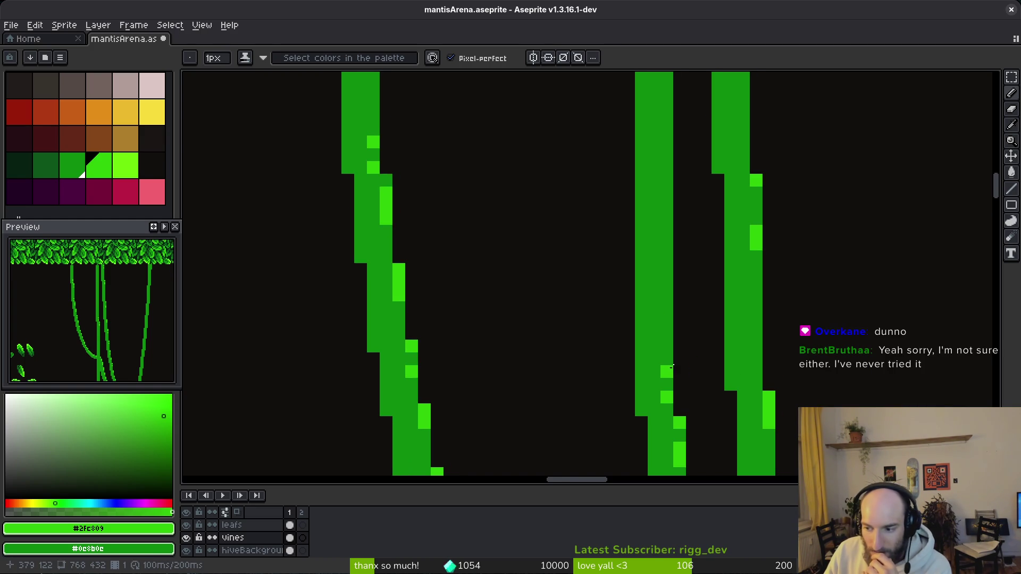
scroll(680, 364, down, 3)
scroll(805, 342, up, 3)
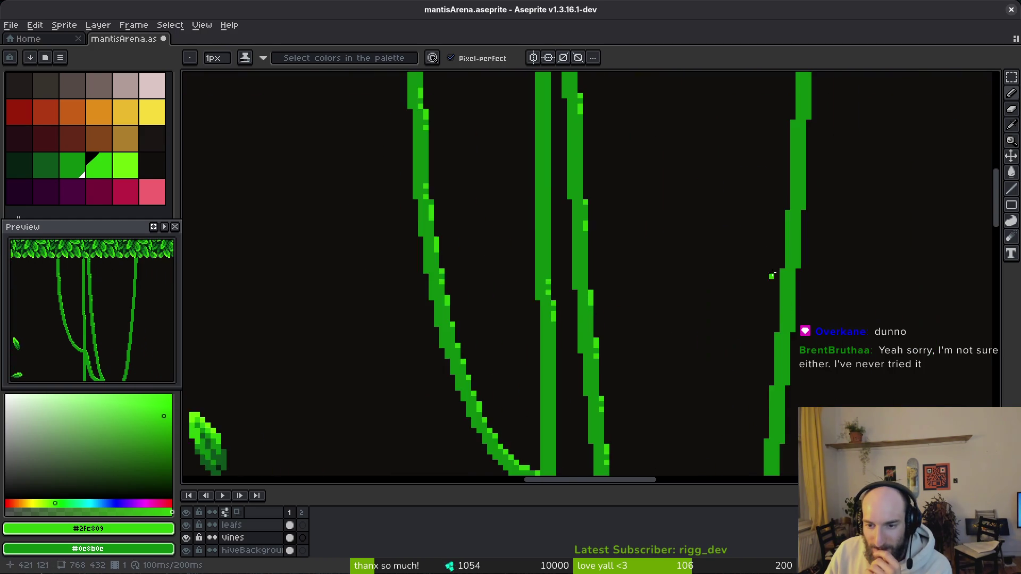
scroll(783, 333, up, 3)
drag(776, 110, 775, 135)
click(774, 153)
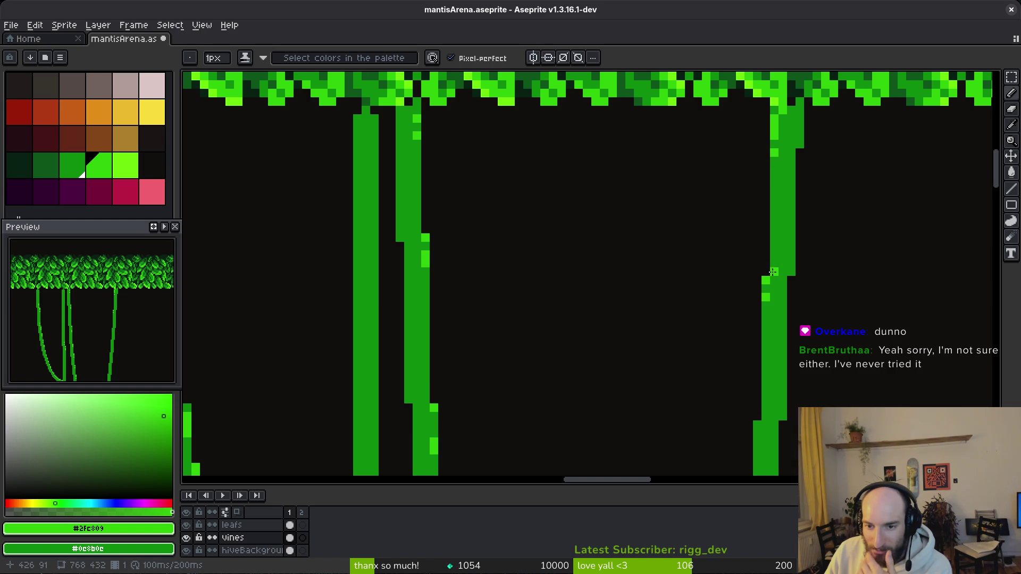
- Undo a stray pixel and paint a highlight along the right vine's inner edge
scroll(760, 252, down, 2)
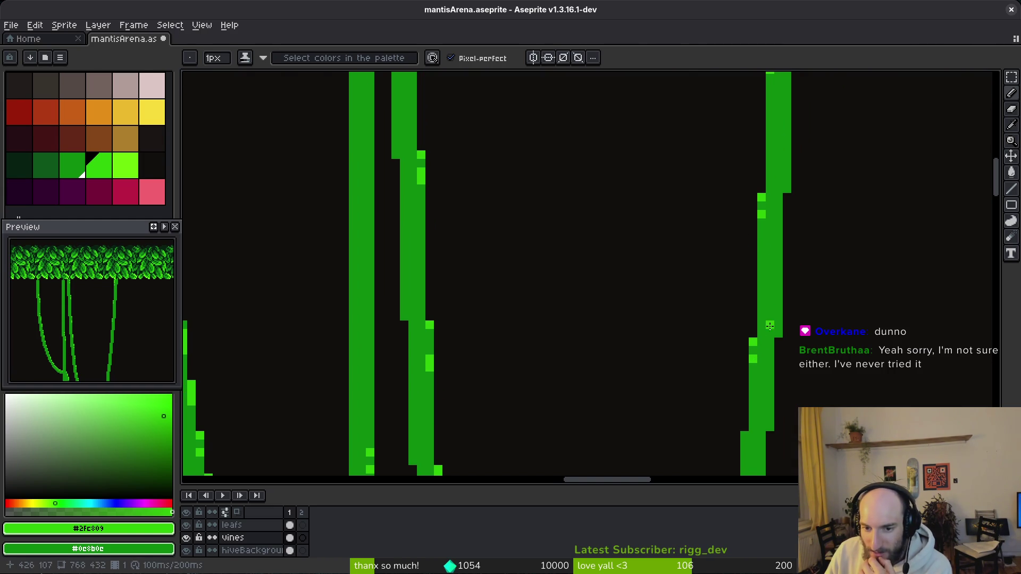
scroll(757, 294, down, 2)
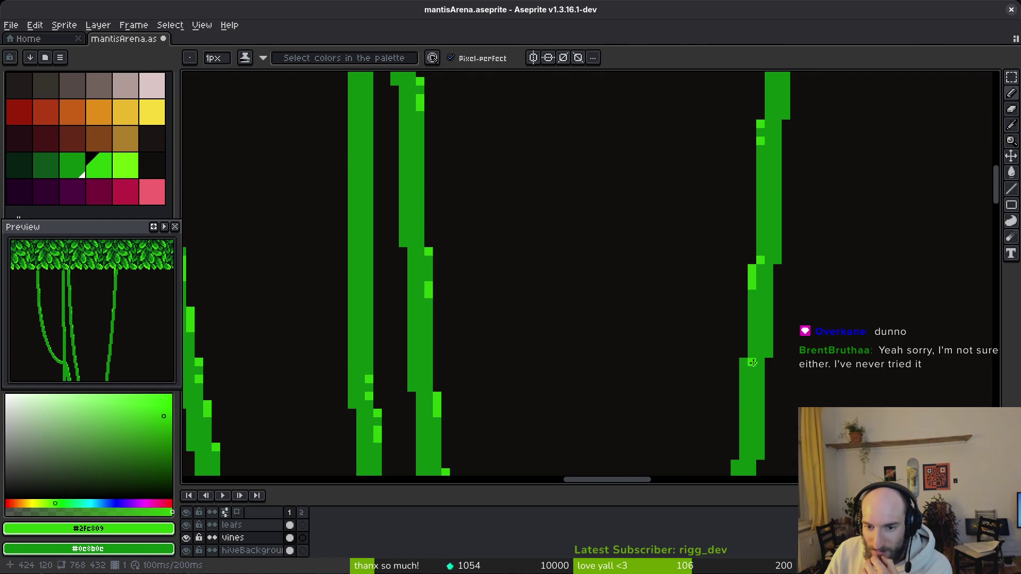
scroll(750, 367, down, 3)
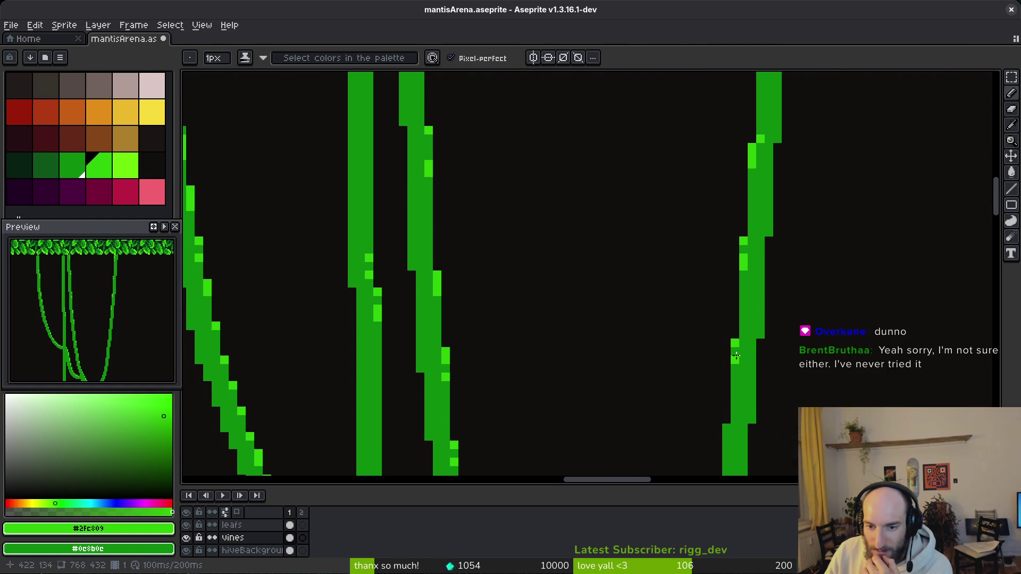
scroll(739, 319, down, 2)
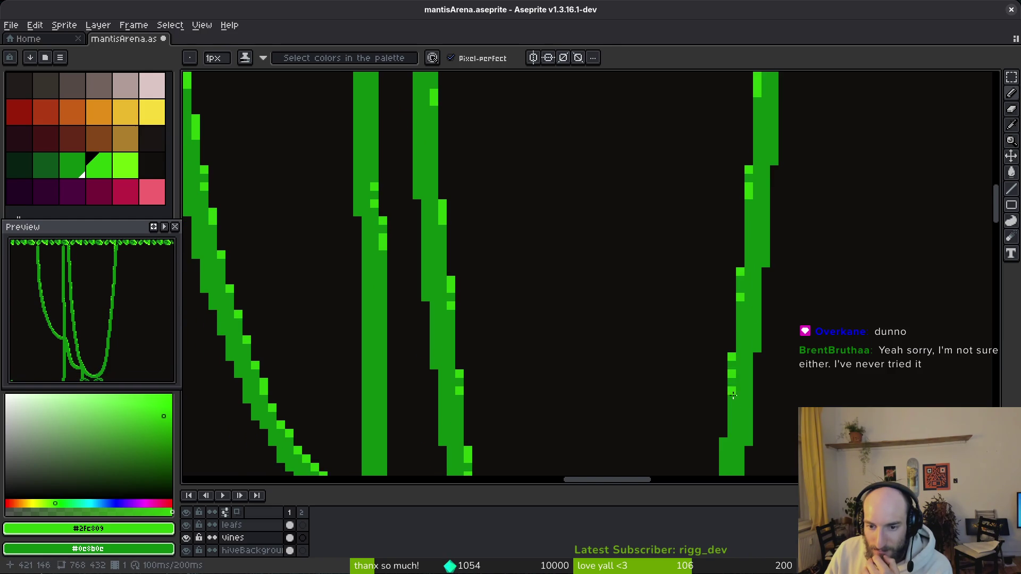
scroll(733, 375, down, 4)
key(ctrl+z)
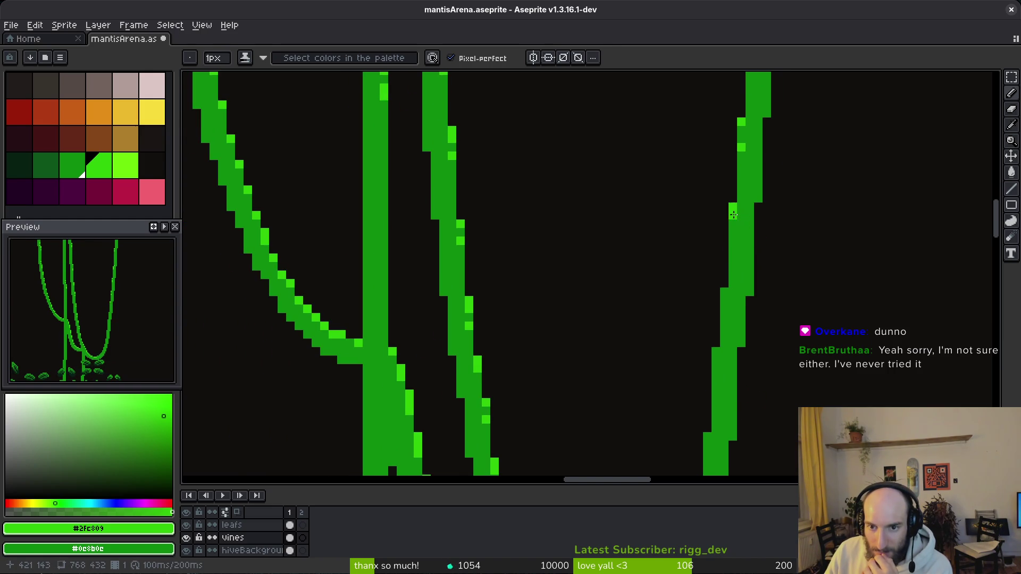
scroll(730, 292, up, 3)
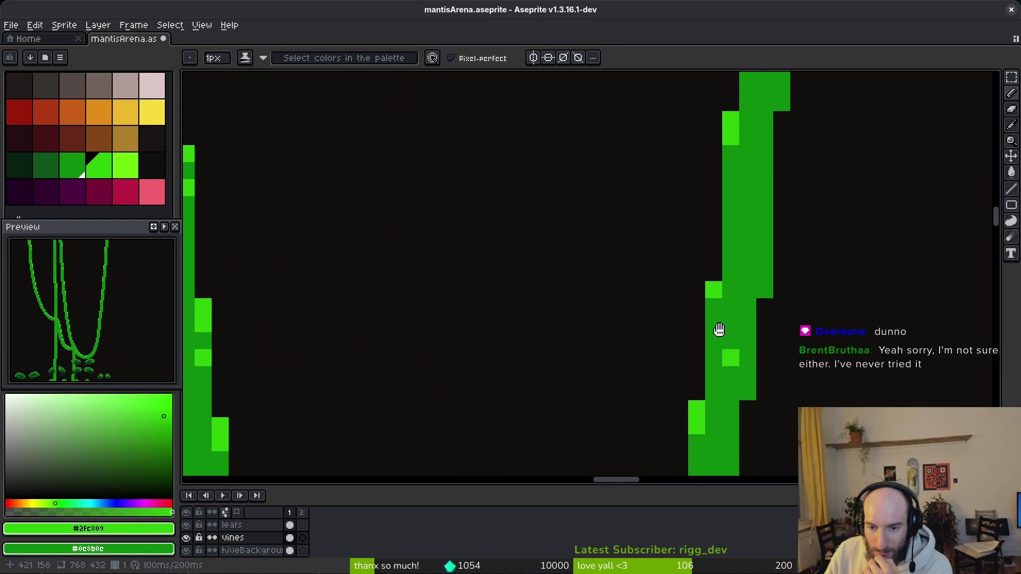
scroll(655, 345, down, 1)
scroll(667, 364, up, 2)
scroll(710, 433, left, 1)
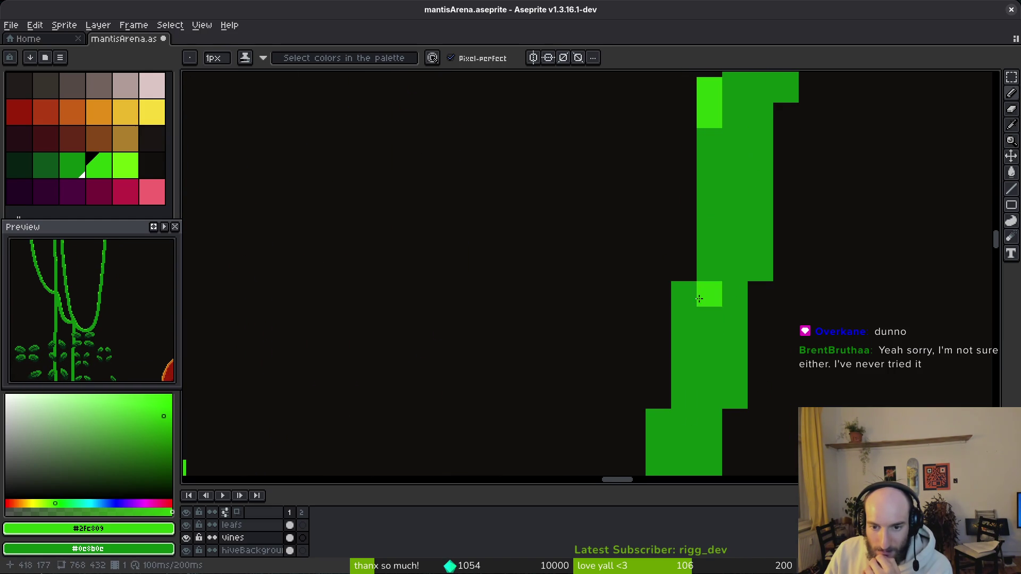
scroll(729, 364, down, 3)
scroll(767, 277, up, 2)
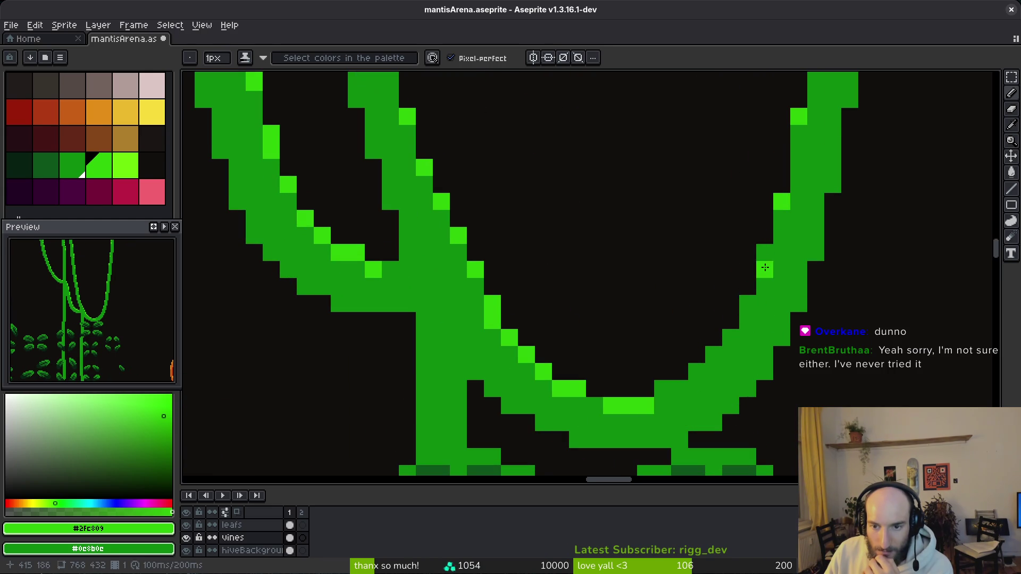
mouse_move(767, 276)
mouse_down()
mouse_move(711, 356)
mouse_move(663, 392)
mouse_up()
scroll(761, 397, down, 8)
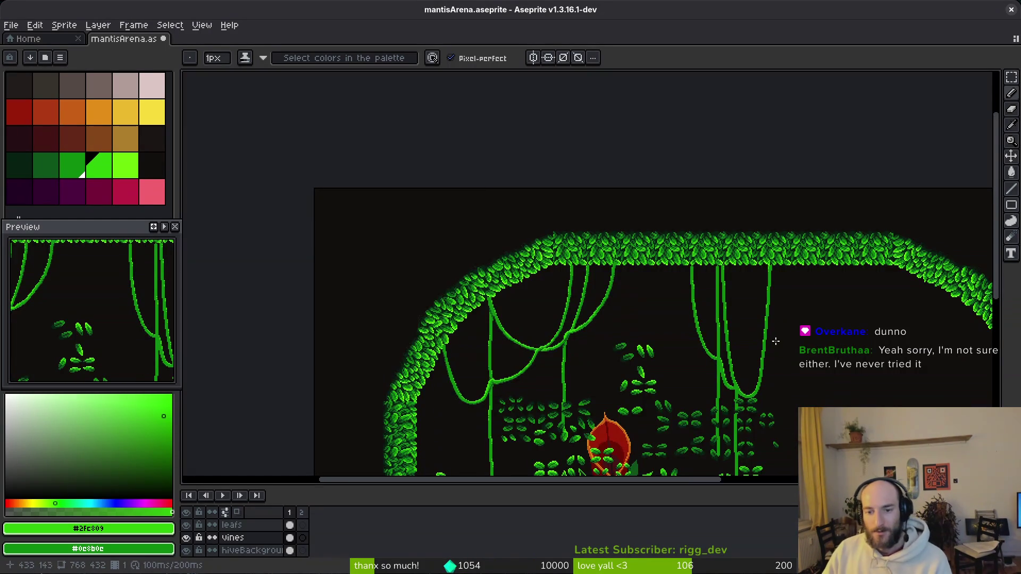
scroll(638, 319, up, 8)
- Shade bright crossing-vine edge pixels with darker green, then save the file
right_click(639, 286)
right_click(649, 263)
right_click(598, 297)
right_click(751, 314)
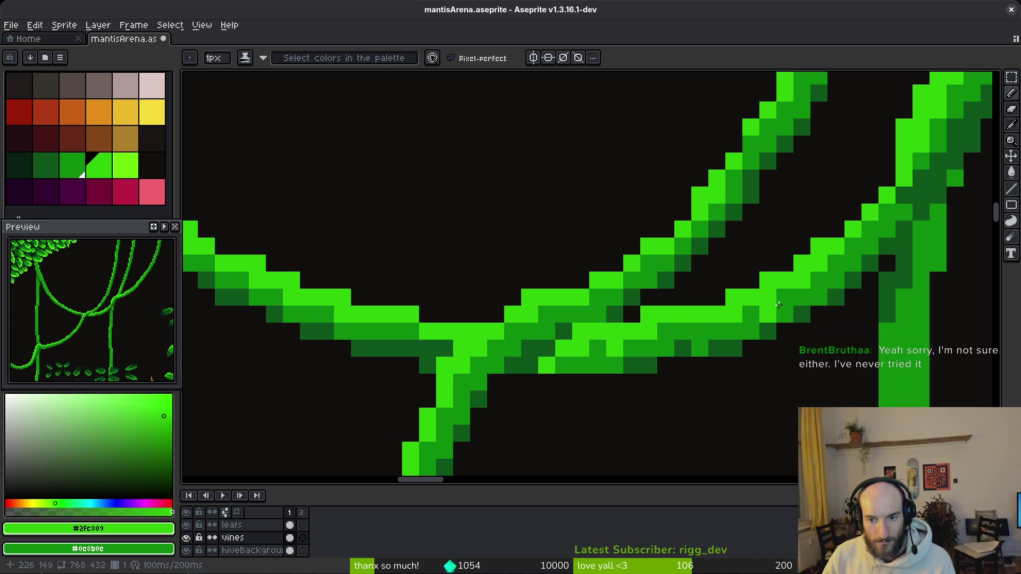
right_click(768, 298)
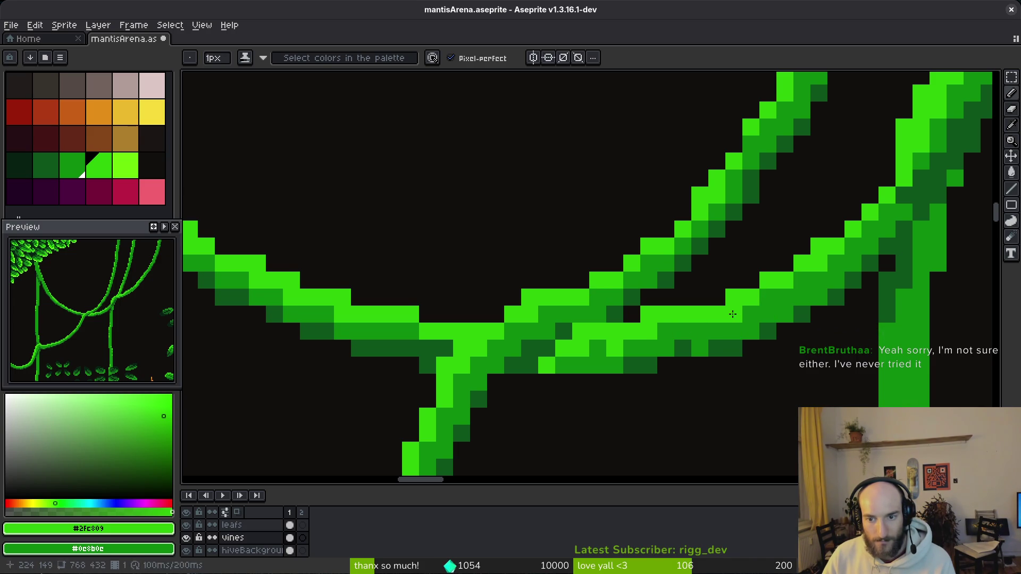
scroll(767, 331, down, 7)
scroll(690, 348, up, 5)
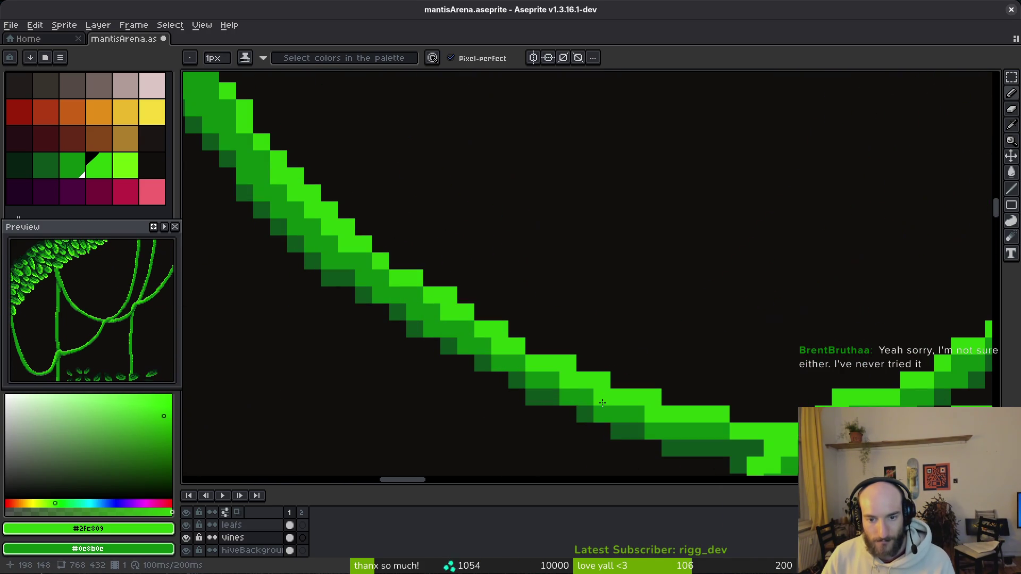
right_click(584, 399)
right_click(601, 398)
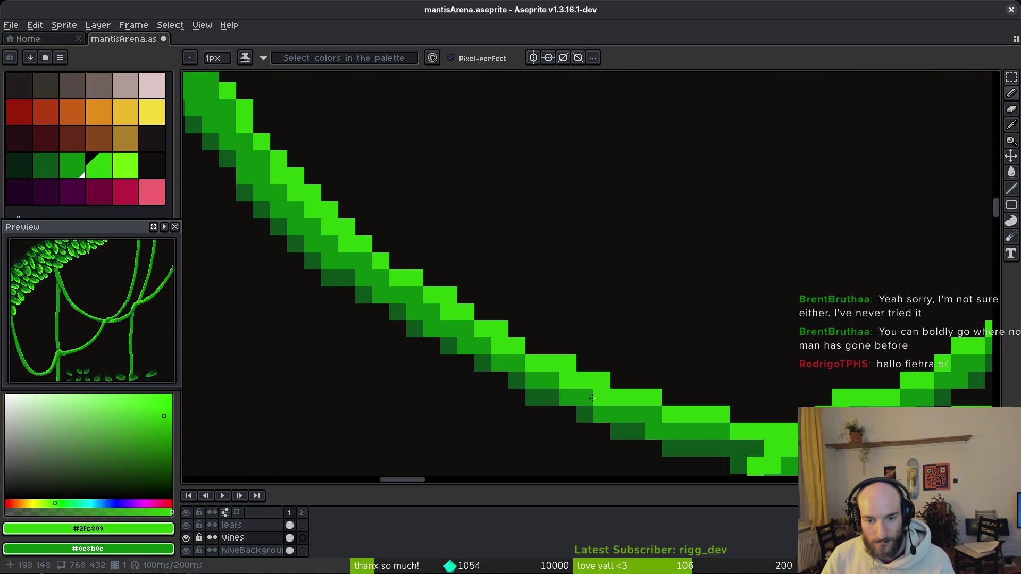
key(ctrl+s)
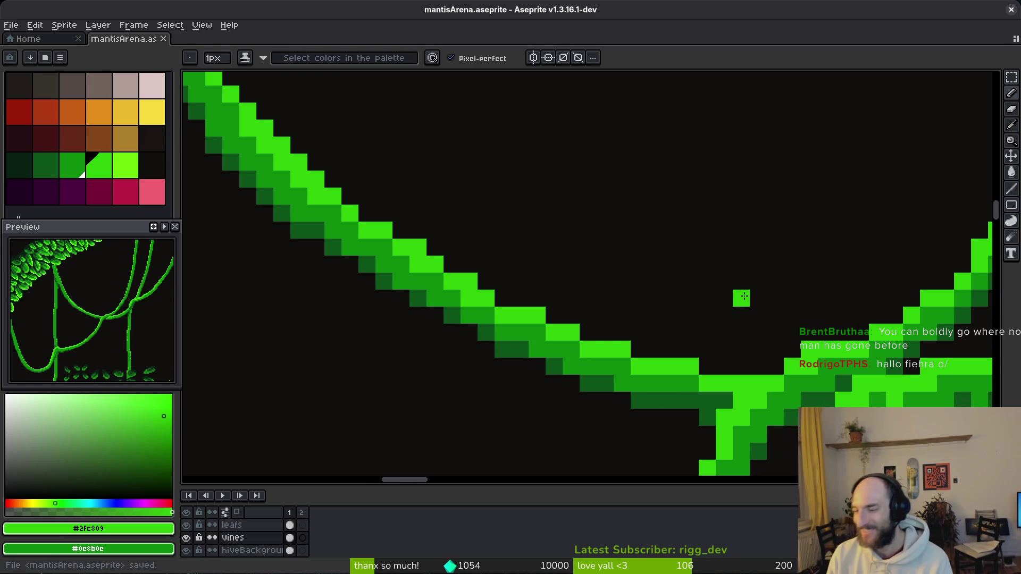
- Add a pixel and darken the vine pixels where the vines cross
scroll(750, 290, down, 5)
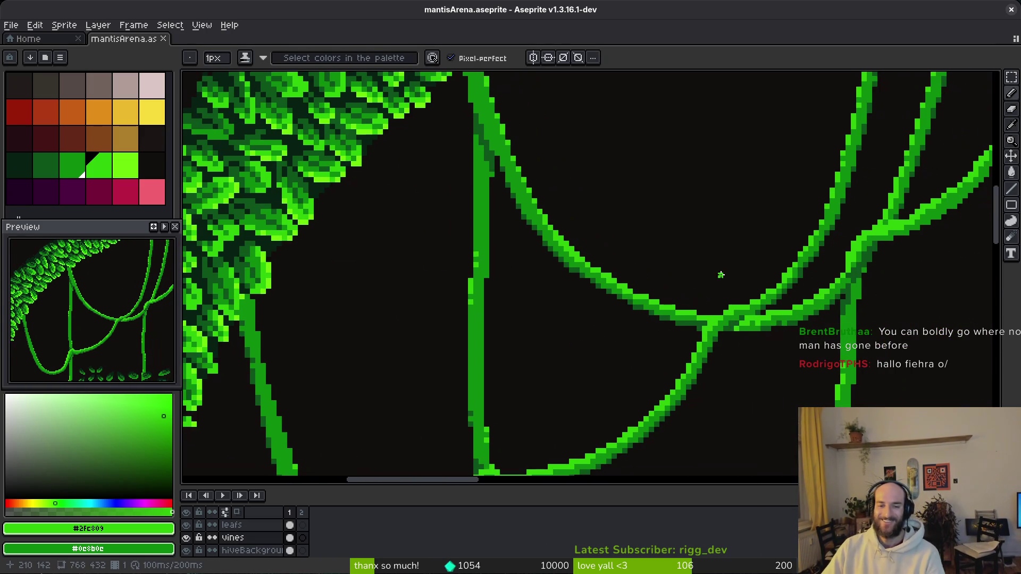
scroll(621, 287, down, 2)
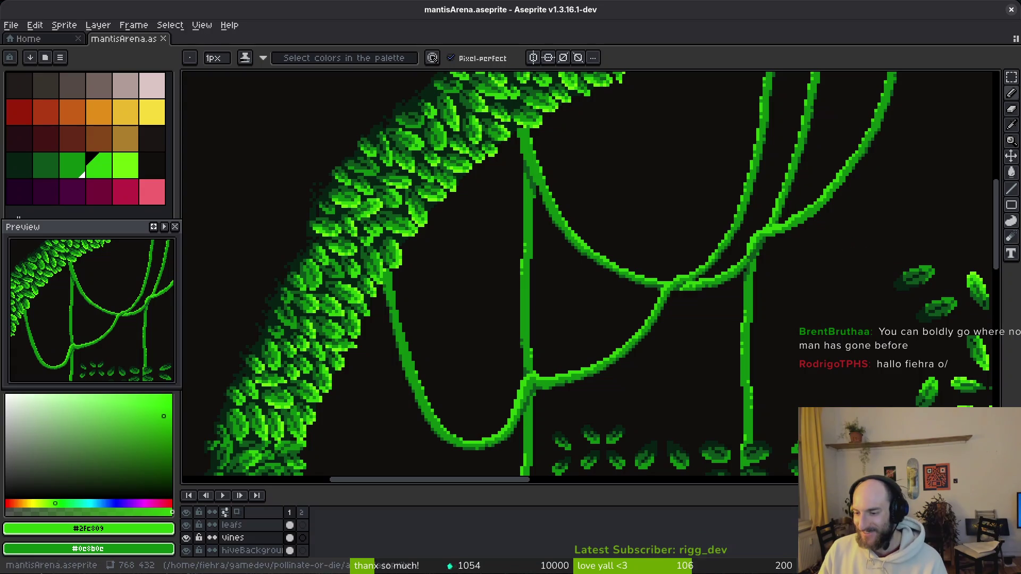
scroll(781, 276, up, 4)
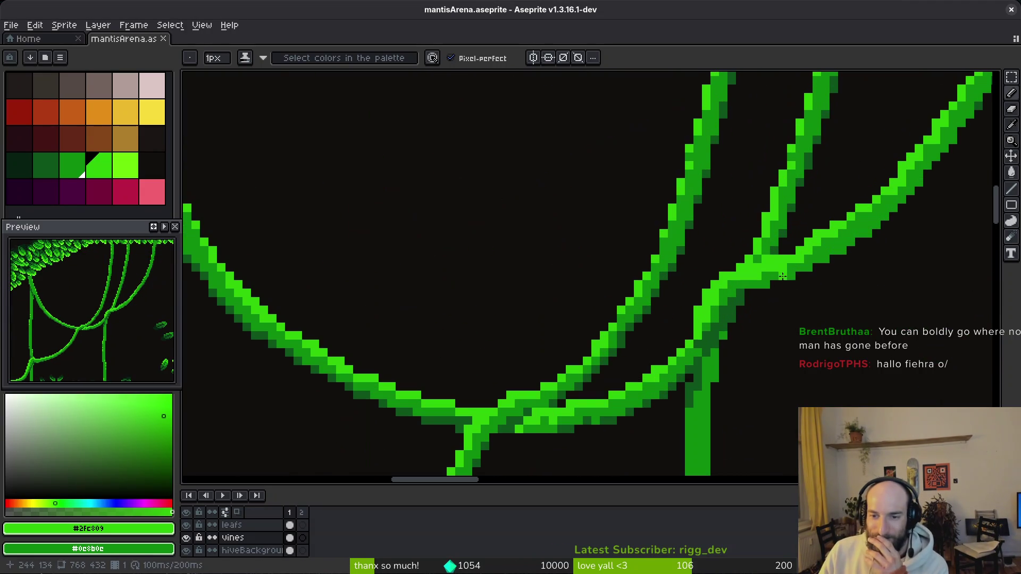
click(790, 274)
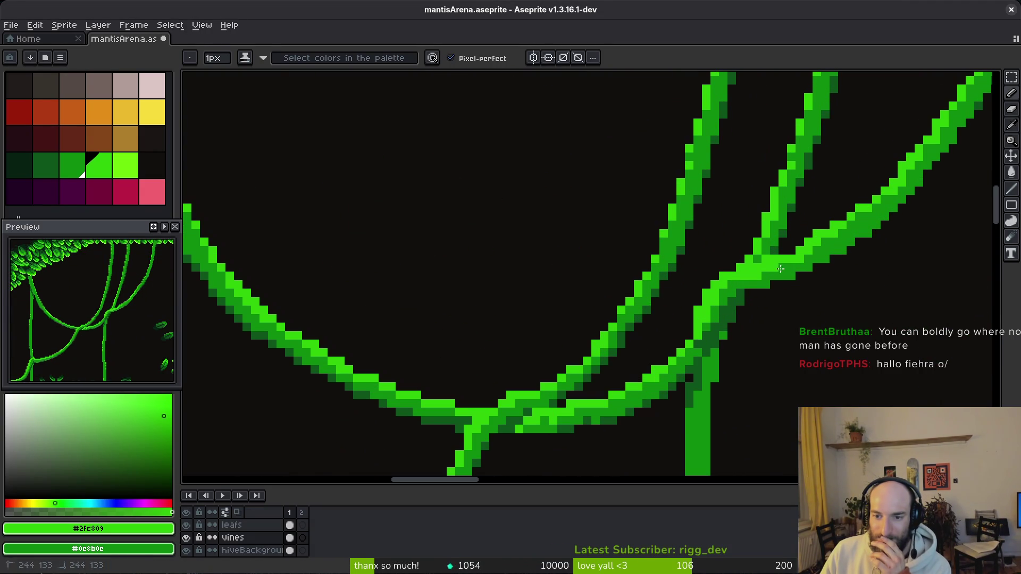
click(740, 285)
click(719, 308)
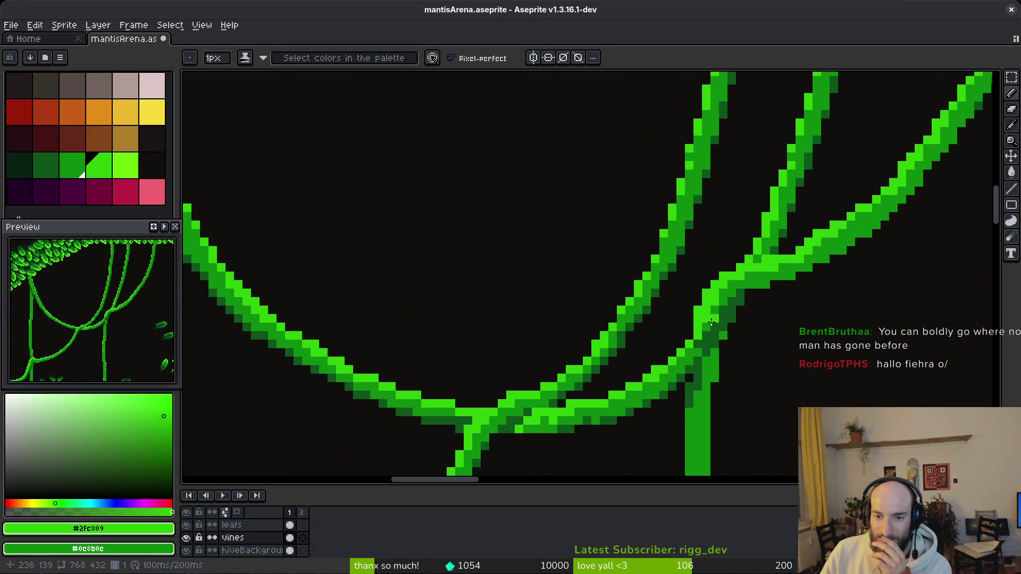
- Pick dark green #0d541b and paint shading along the vine's lower edge
scroll(713, 305, down, 3)
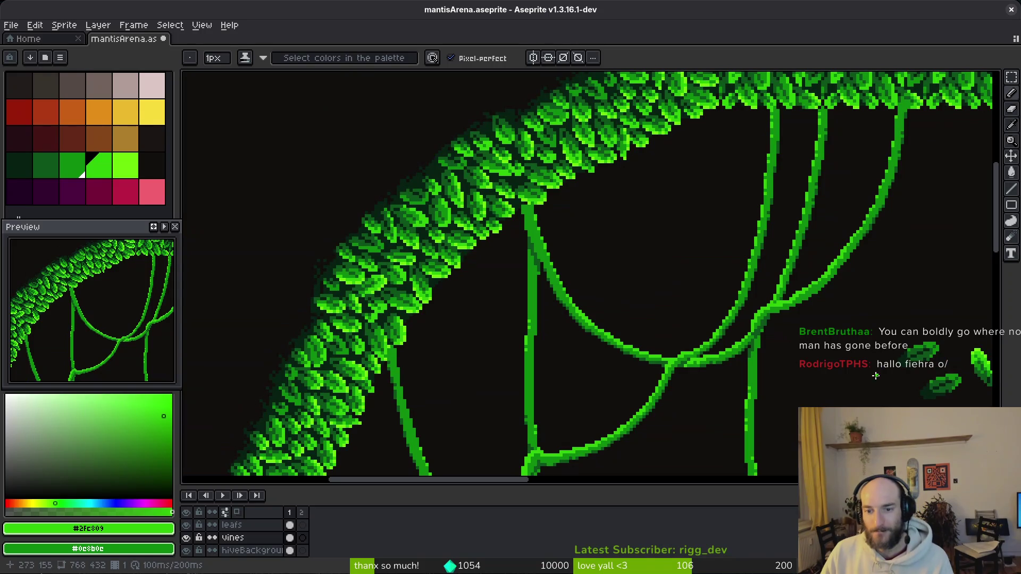
scroll(792, 335, down, 1)
scroll(792, 337, up, 3)
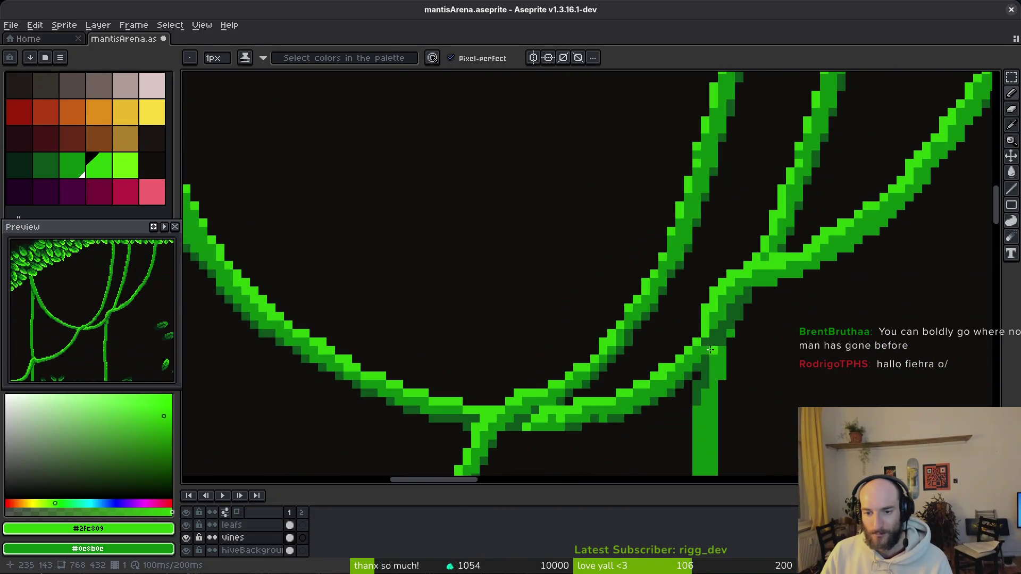
scroll(795, 363, down, 2)
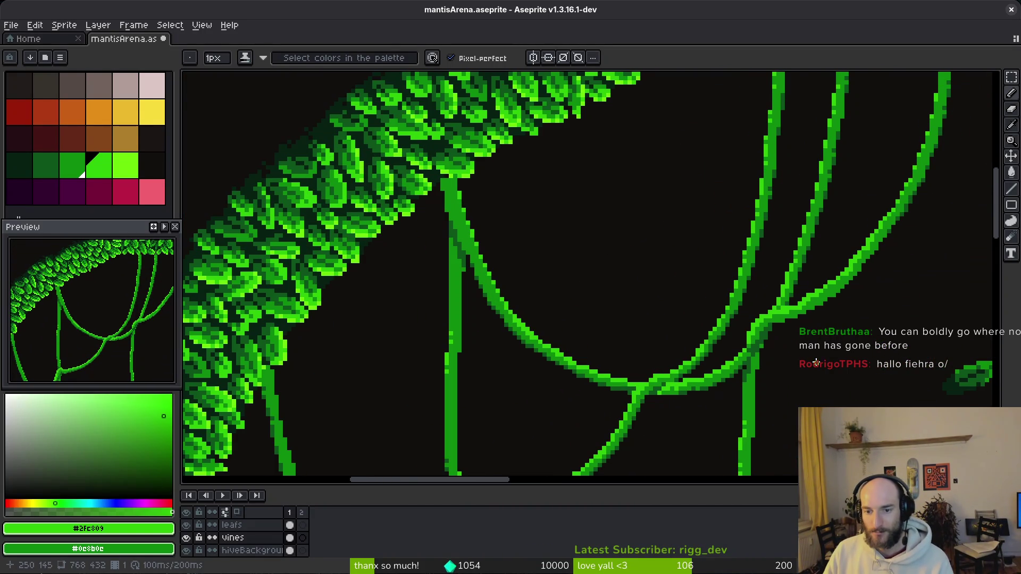
scroll(813, 356, right, 5)
scroll(711, 381, up, 2)
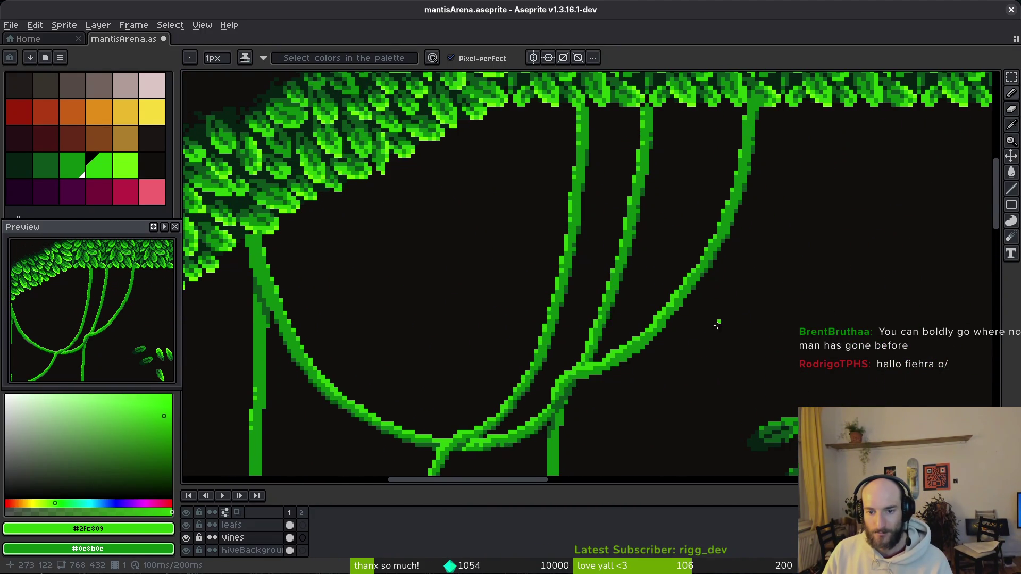
scroll(714, 303, up, 3)
alt+click(740, 182)
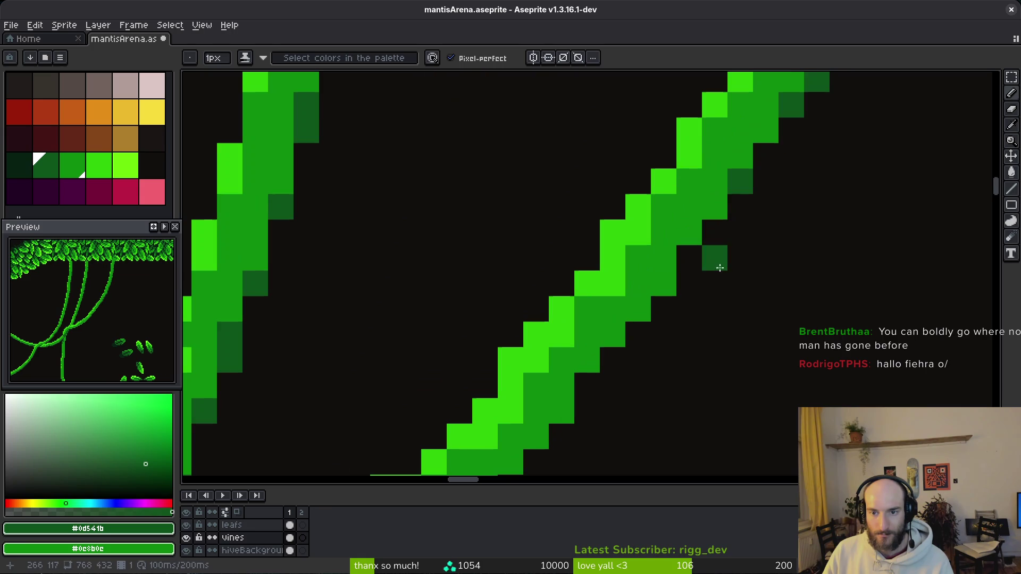
key(Right)
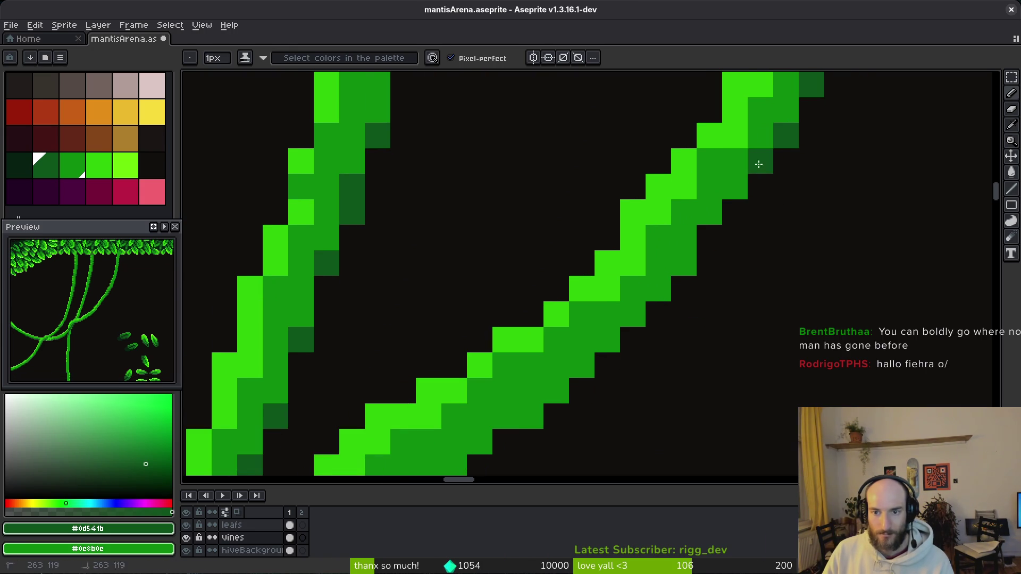
key(Left)
mouse_move(718, 198)
mouse_down()
mouse_move(606, 290)
mouse_move(617, 301)
mouse_up()
- On the other animation frame, dot dark-green shading pixels along the vine's underside
key(Right)
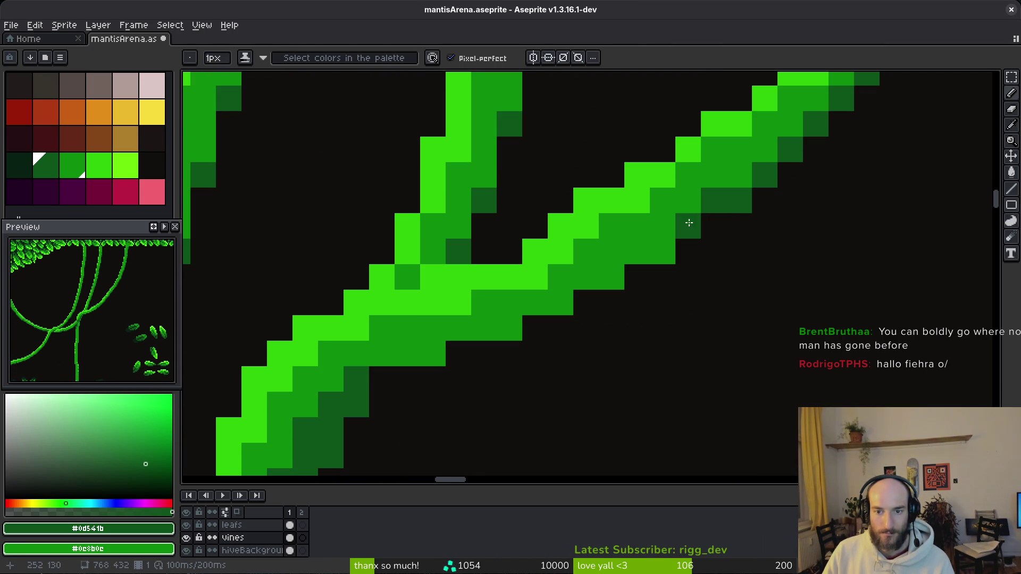
click(637, 251)
click(661, 258)
click(615, 276)
click(563, 298)
click(497, 331)
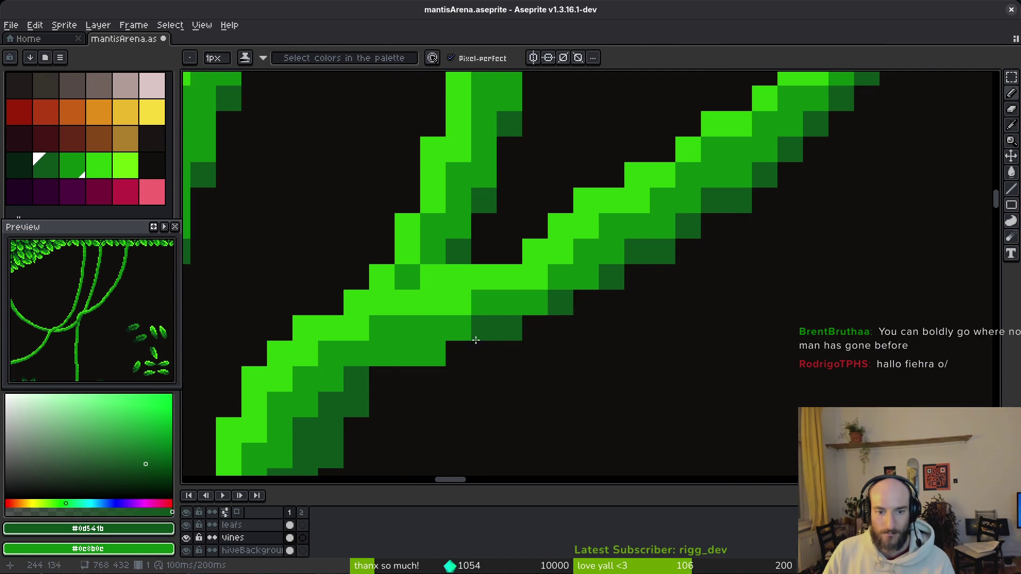
click(434, 354)
click(382, 353)
- Save mantisArena.aseprite with Ctrl+S
scroll(590, 371, down, 4)
scroll(634, 368, down, 3)
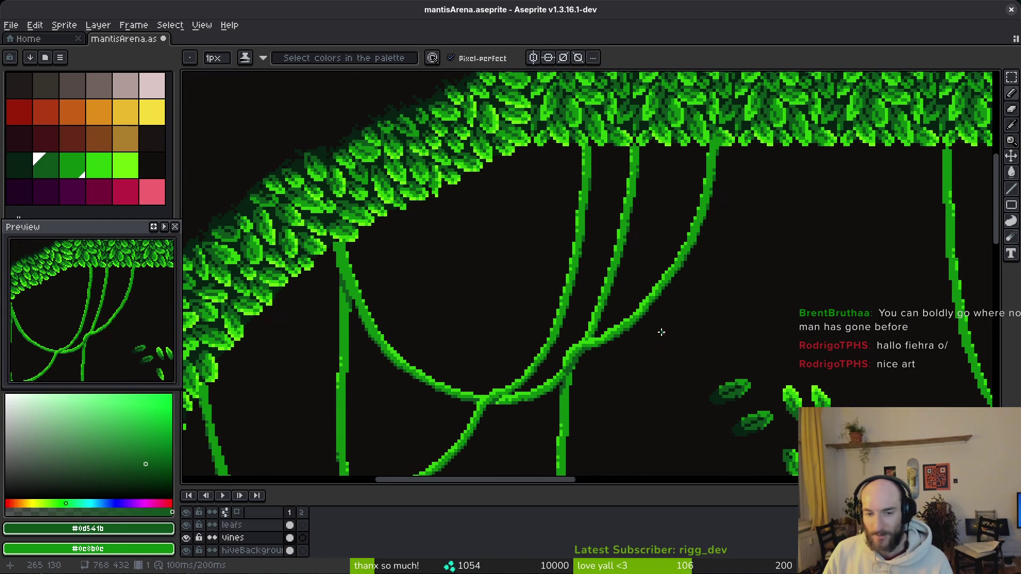
key(ctrl+s)
scroll(659, 329, down, 2)
- Add a dark-green shading pixel to a lower section of the vine near the red plant
drag(656, 326, 562, 230)
scroll(617, 204, up, 2)
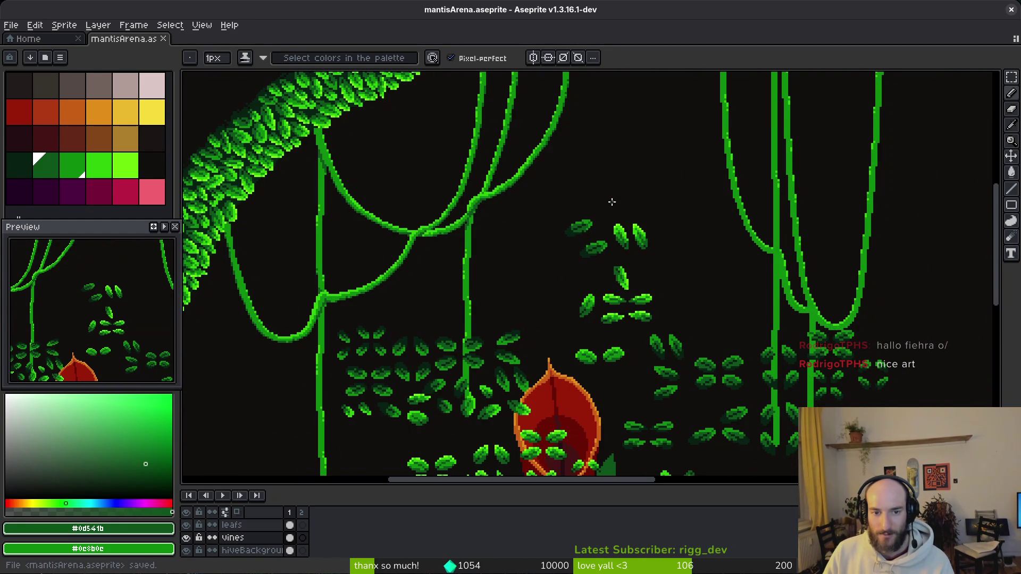
scroll(617, 205, down, 2)
scroll(791, 242, up, 5)
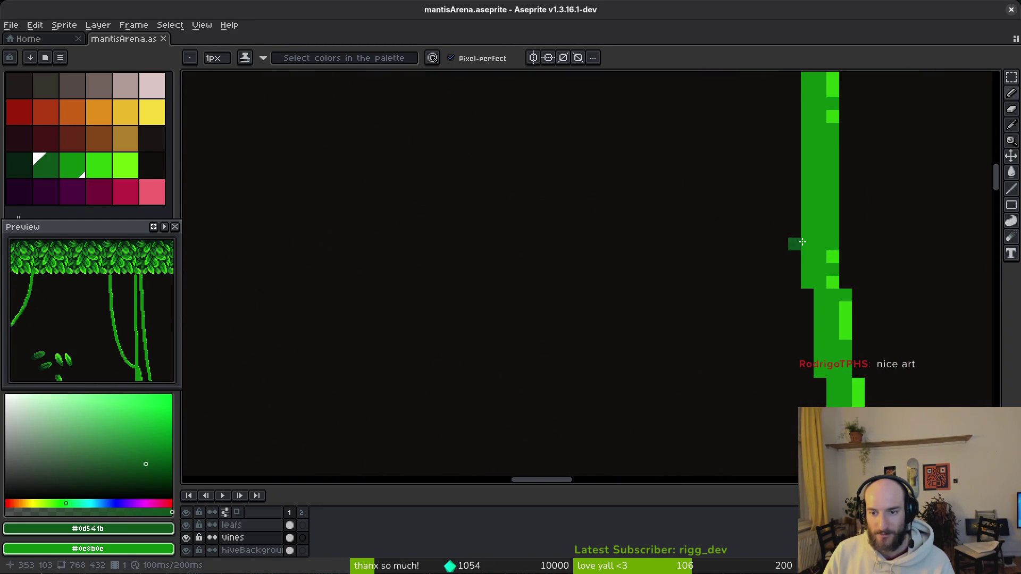
drag(791, 242, 755, 296)
click(765, 404)
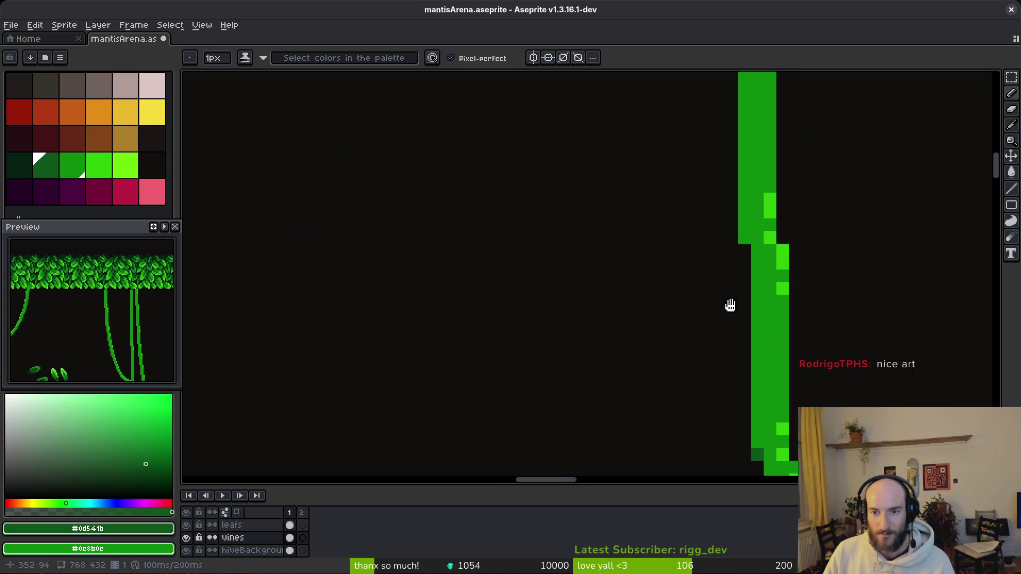
- Pick the vine's green and extend the vine's top up into the canopy, darkening its tip
drag(754, 102, 714, 280)
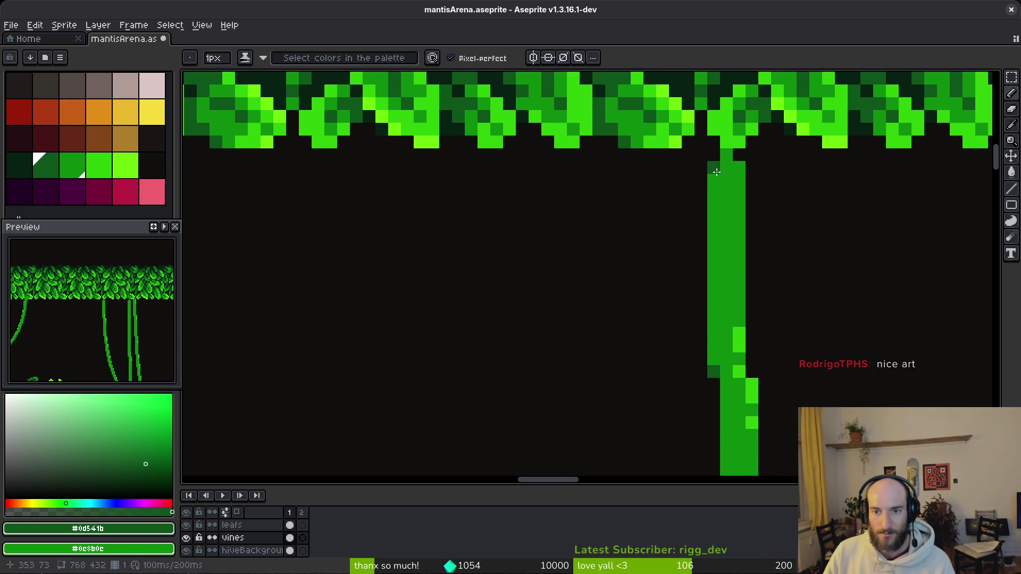
alt+click(714, 168)
click(714, 142)
drag(716, 168, 708, 149)
scroll(763, 291, down, 3)
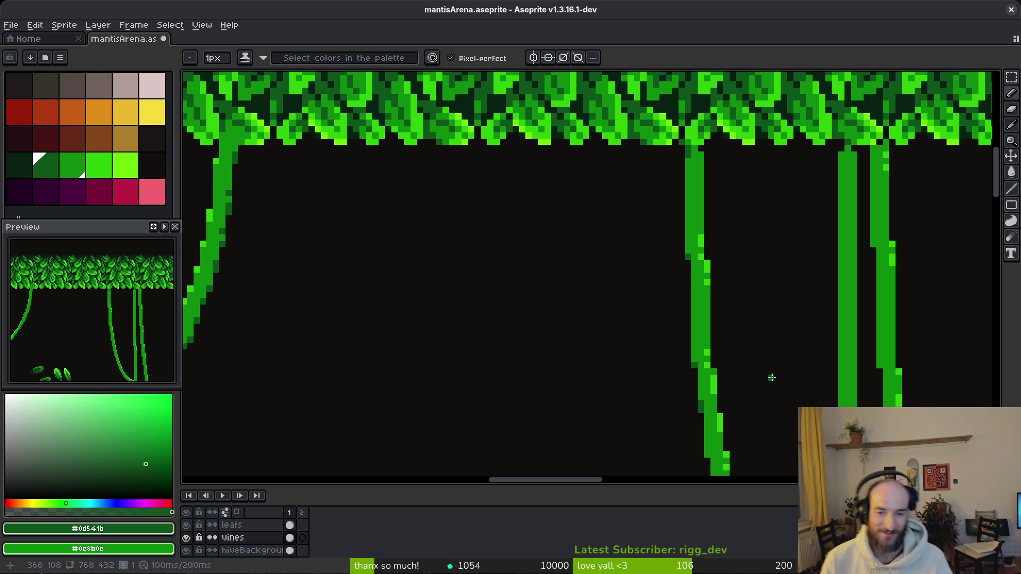
- Shade the right-hand vine's left edge with dark-green pixels, working downward
scroll(772, 378, up, 2)
scroll(611, 278, down, 2)
scroll(543, 239, up, 3)
click(524, 214)
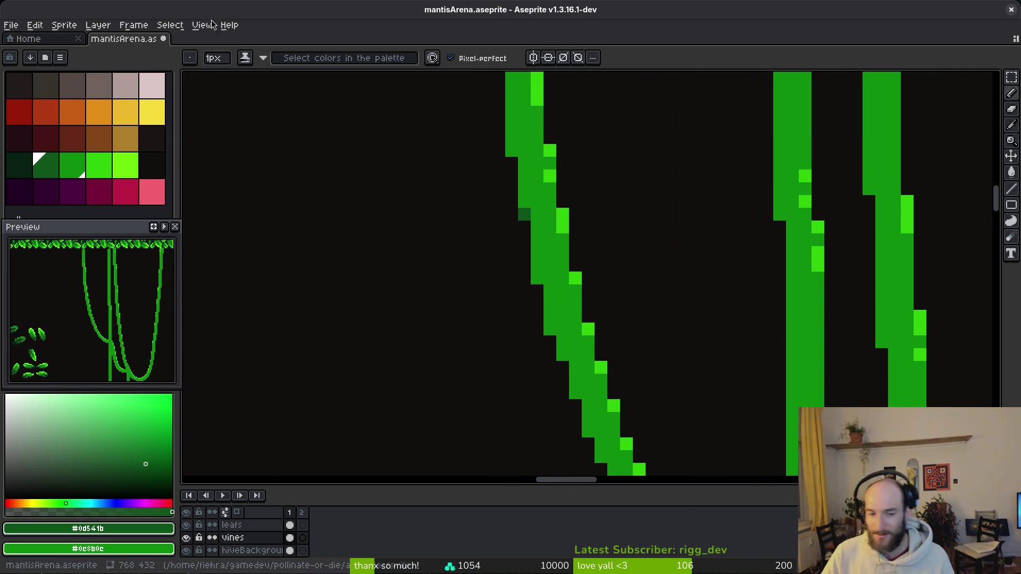
click(535, 269)
click(548, 327)
click(560, 353)
scroll(564, 298, down, 2)
click(551, 319)
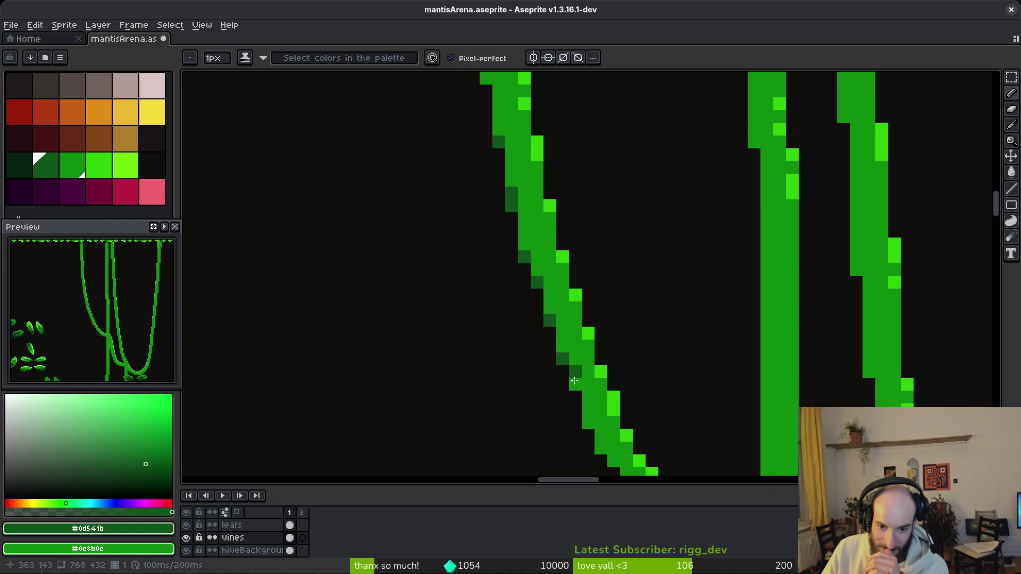
click(575, 384)
- Continue the dark-green shading down the vine's lower-left edge and its curve
scroll(574, 383, down, 3)
click(552, 323)
click(565, 356)
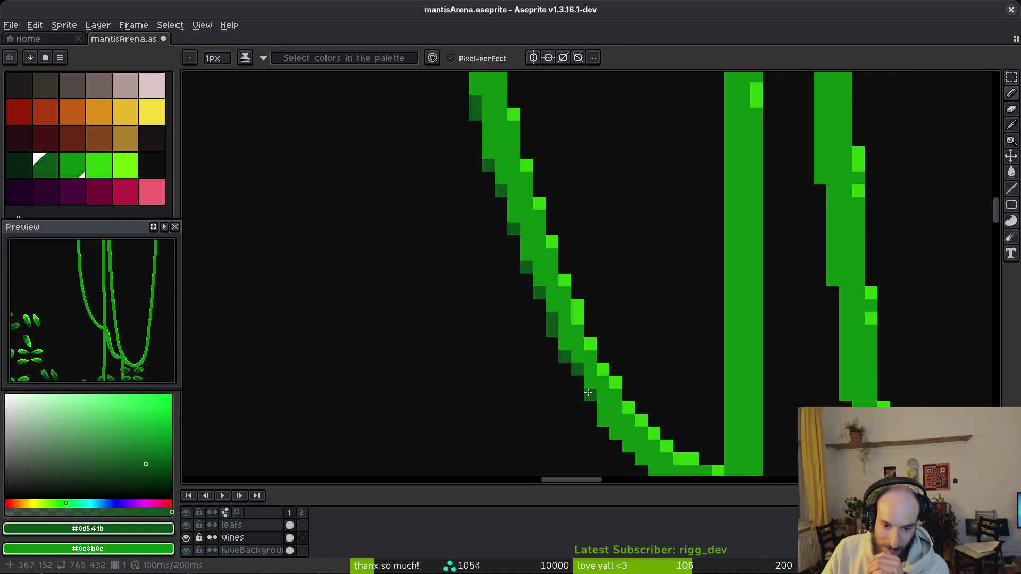
scroll(585, 383, down, 3)
click(527, 280)
click(538, 292)
click(551, 317)
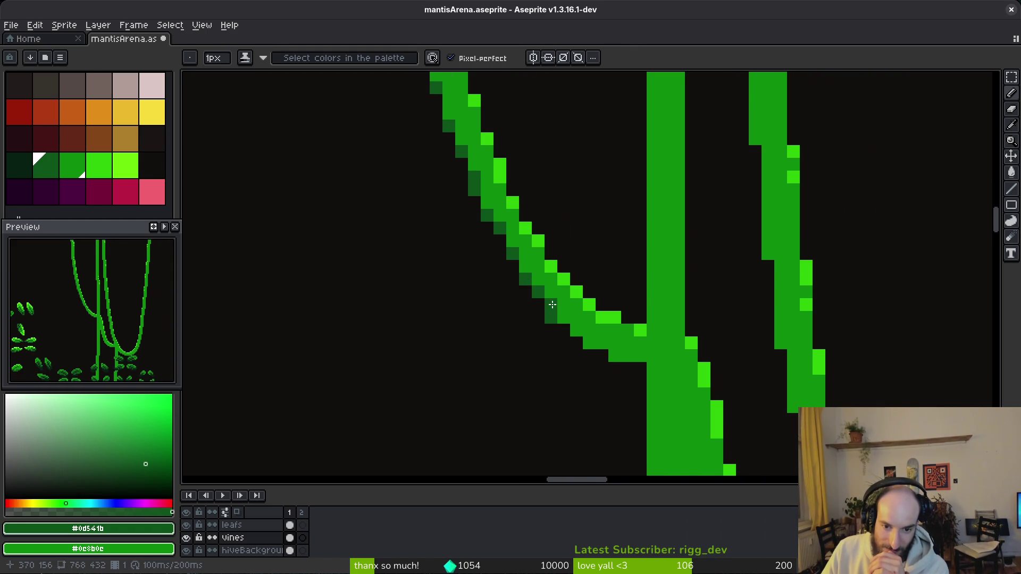
click(550, 304)
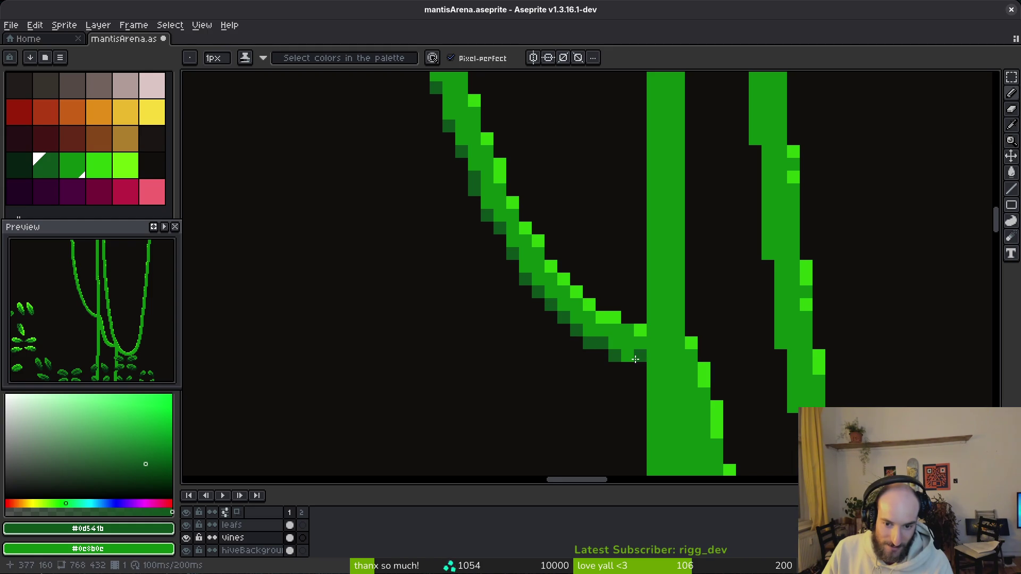
- Paint dark shading up the right side of a lower vine
scroll(770, 362, down, 3)
scroll(741, 376, up, 3)
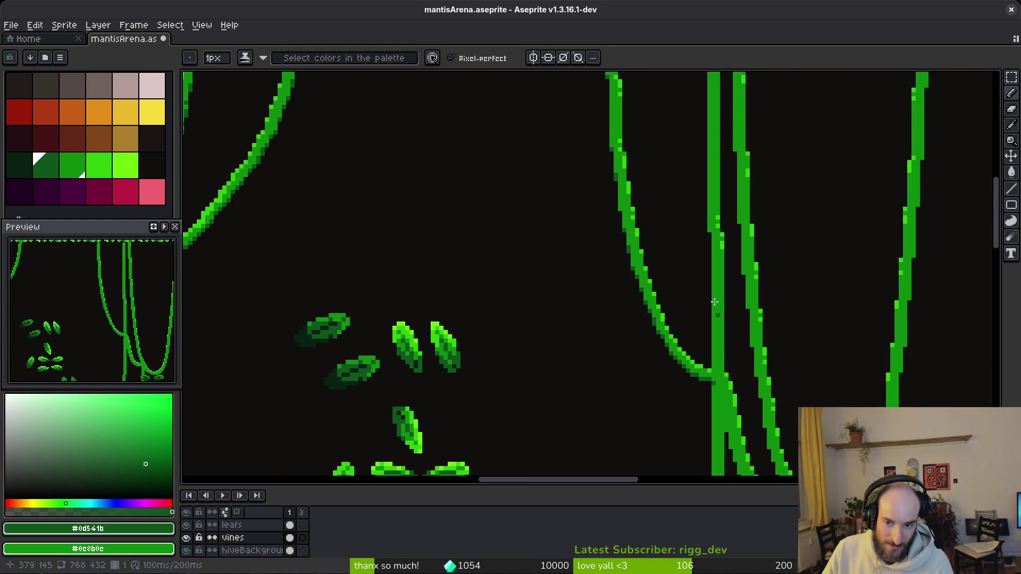
scroll(708, 225, up, 2)
scroll(703, 219, down, 3)
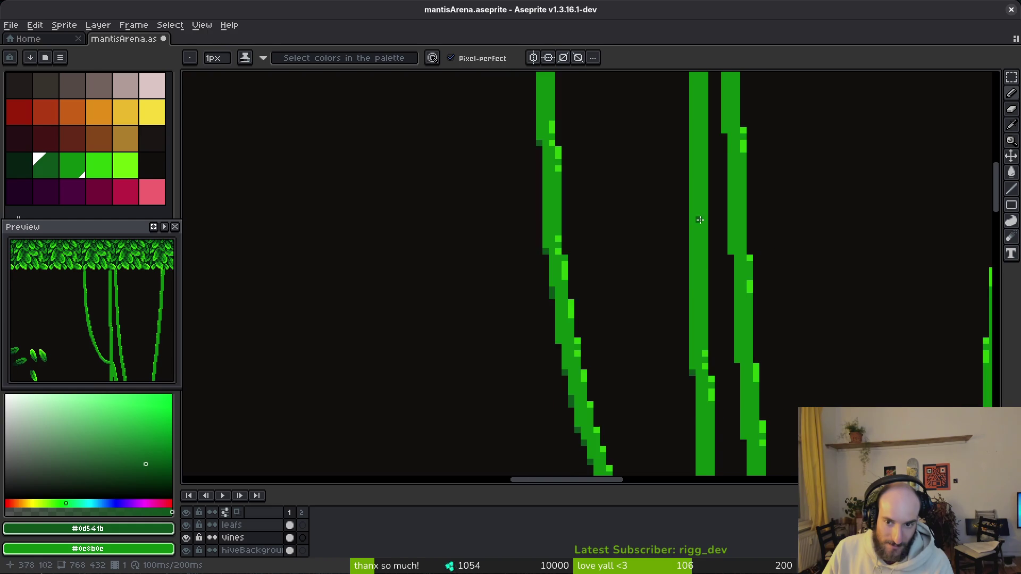
mouse_move(719, 273)
mouse_down()
mouse_move(672, 194)
mouse_move(611, 289)
mouse_up()
scroll(610, 289, down, 2)
scroll(633, 246, up, 3)
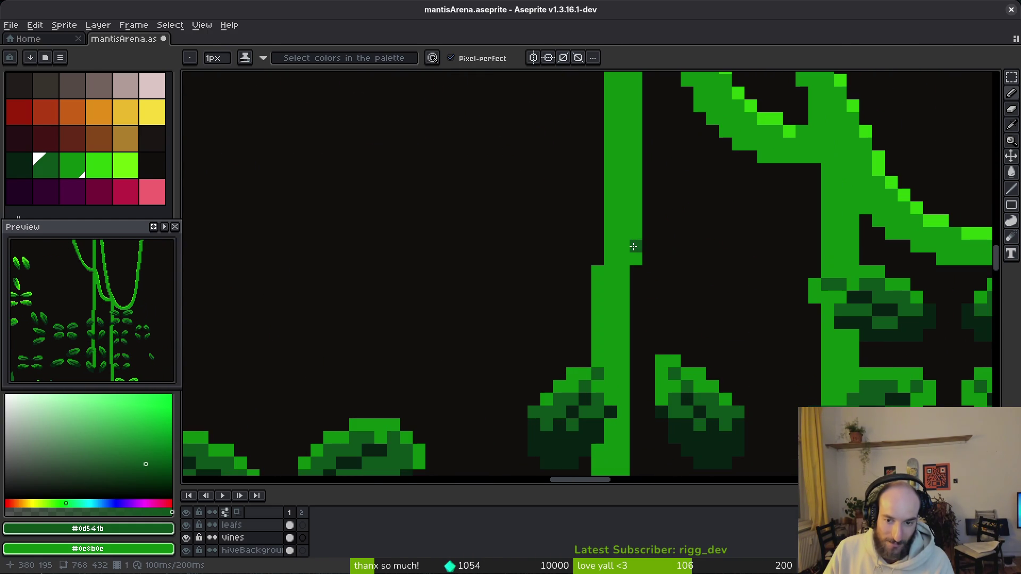
drag(632, 253, 635, 236)
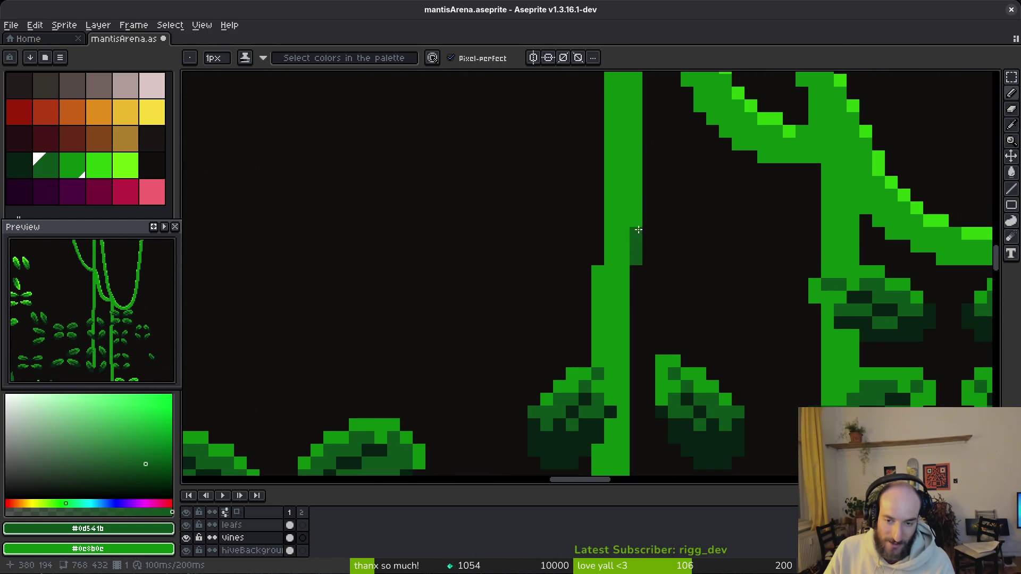
- Shade a vine column with two dark-green pixels
scroll(611, 228, down, 2)
scroll(611, 246, up, 2)
scroll(812, 319, down, 2)
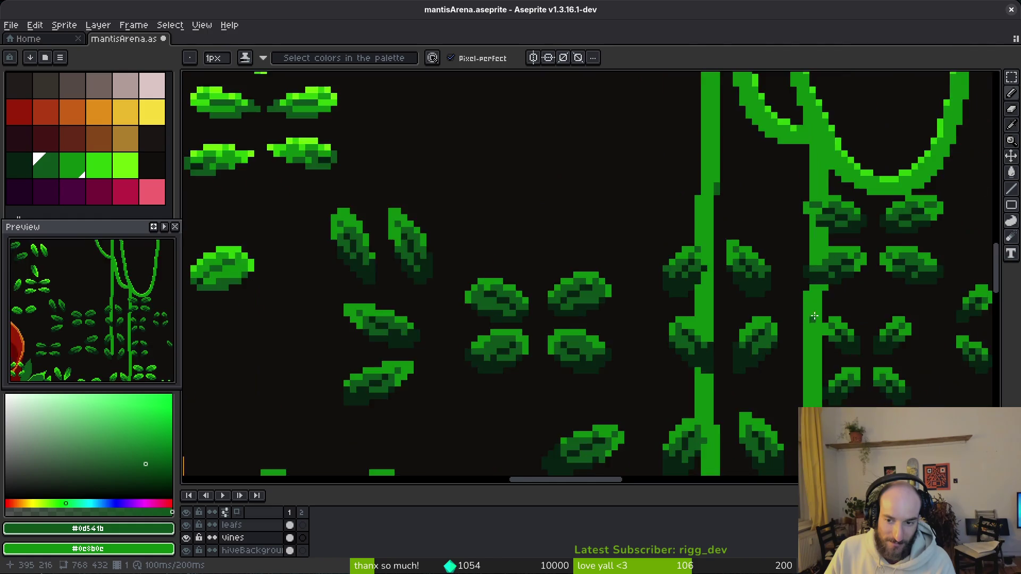
scroll(813, 319, up, 3)
click(819, 283)
click(820, 308)
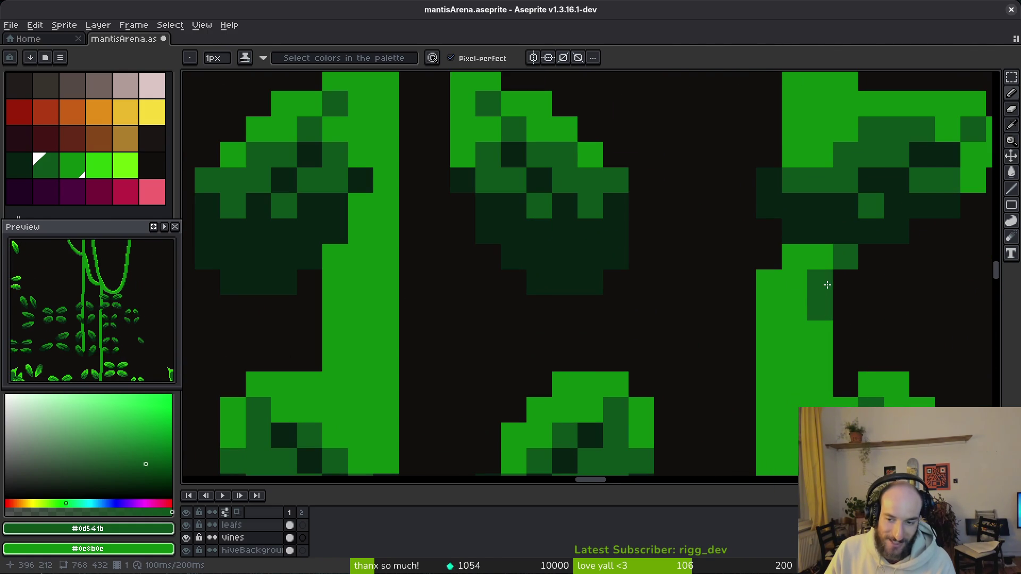
- Draw dark-green shading lines along the vine's curving underside
scroll(826, 286, down, 2)
scroll(836, 298, up, 1)
mouse_move(742, 251)
mouse_down()
mouse_move(823, 301)
mouse_move(699, 306)
mouse_up()
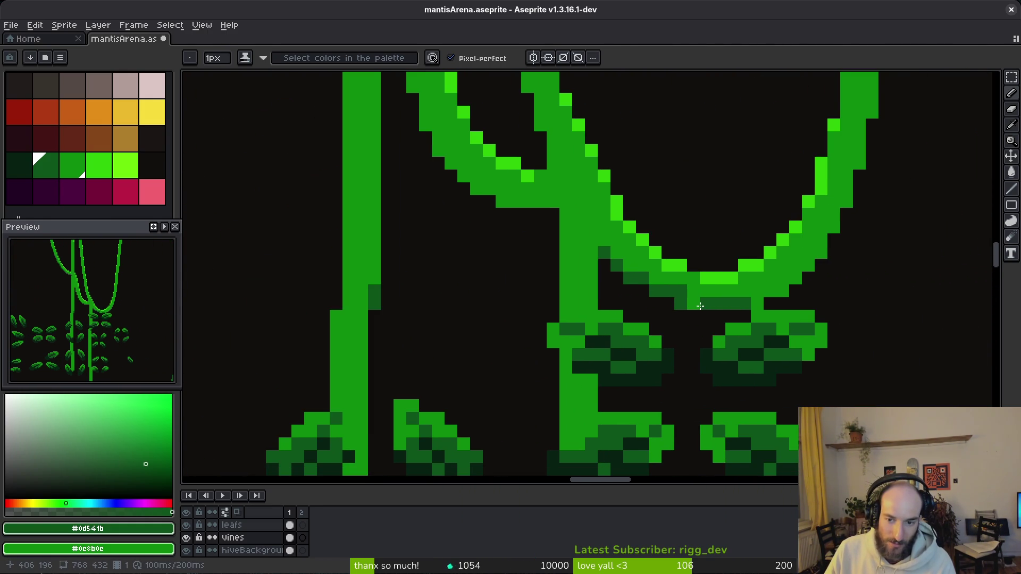
click(693, 302)
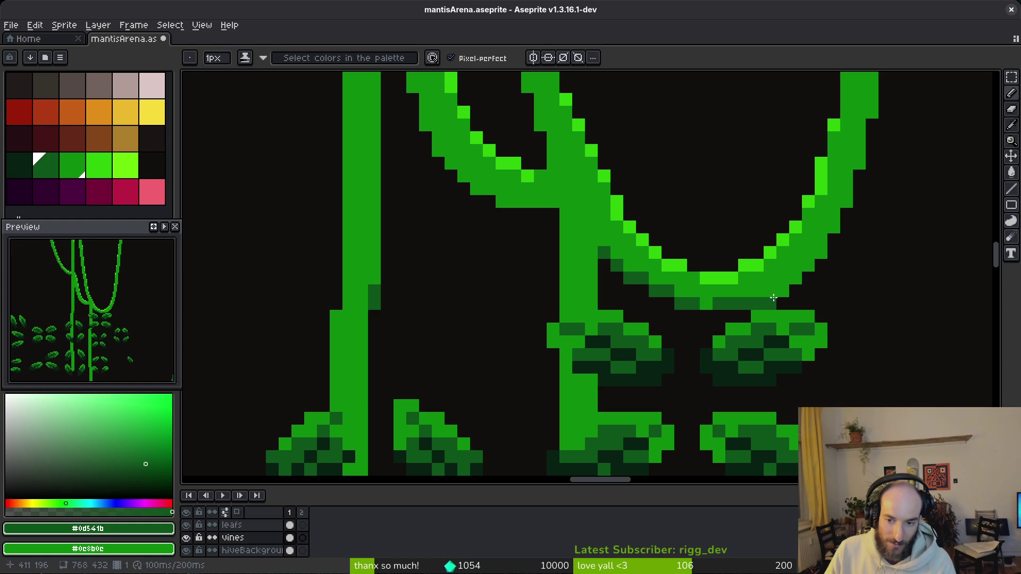
drag(771, 290, 817, 252)
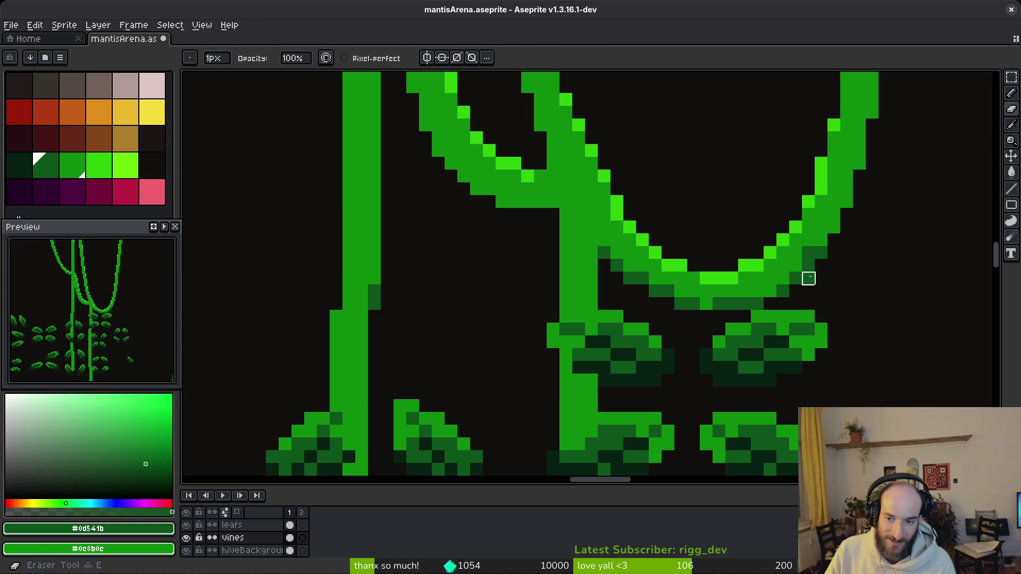
click(810, 252)
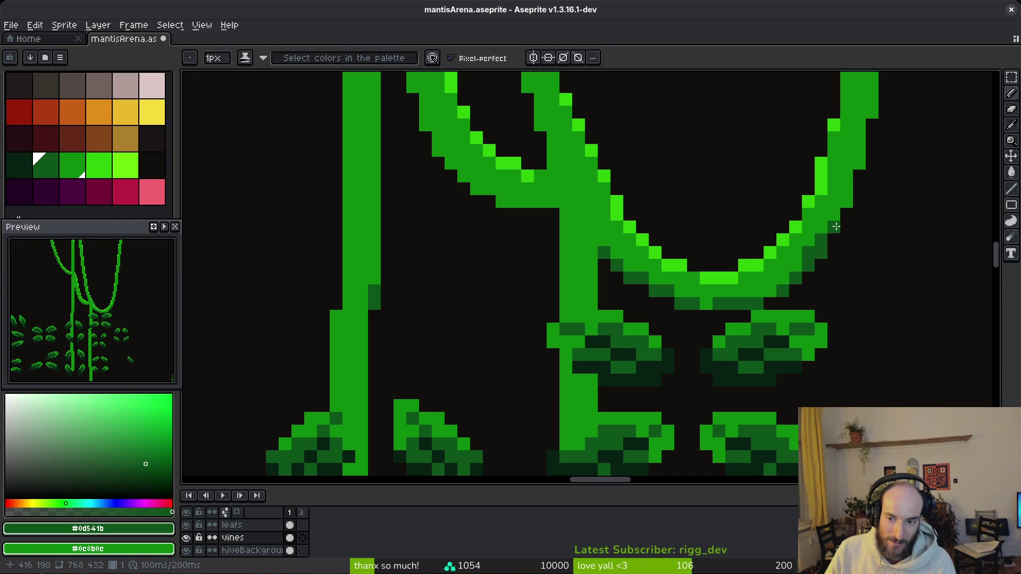
- Scatter dark-green shading pixels over the upper part of the U-shaped right vine
drag(844, 210, 780, 327)
click(741, 287)
click(751, 237)
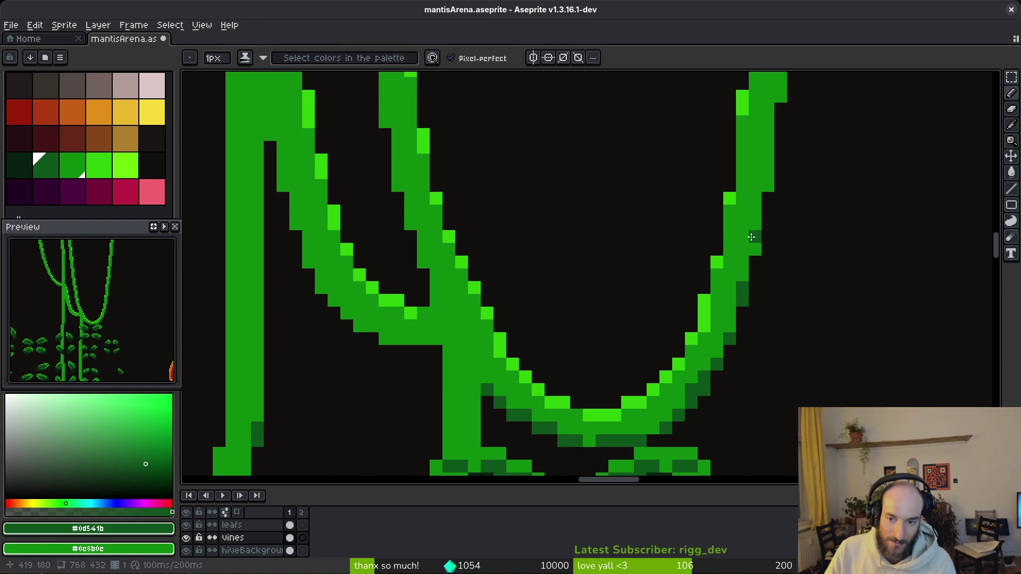
scroll(760, 234, up, 3)
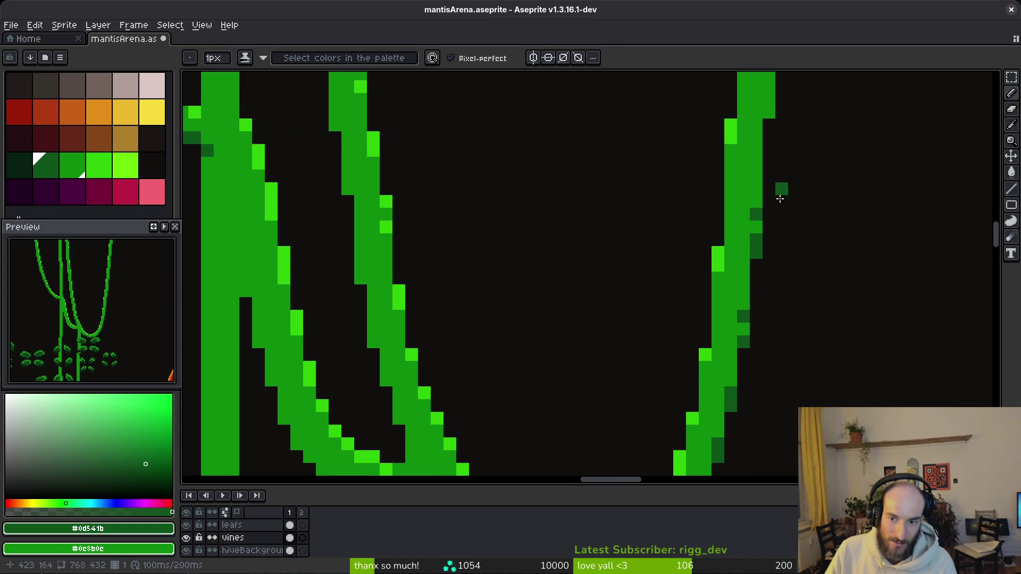
scroll(751, 296, up, 3)
click(750, 284)
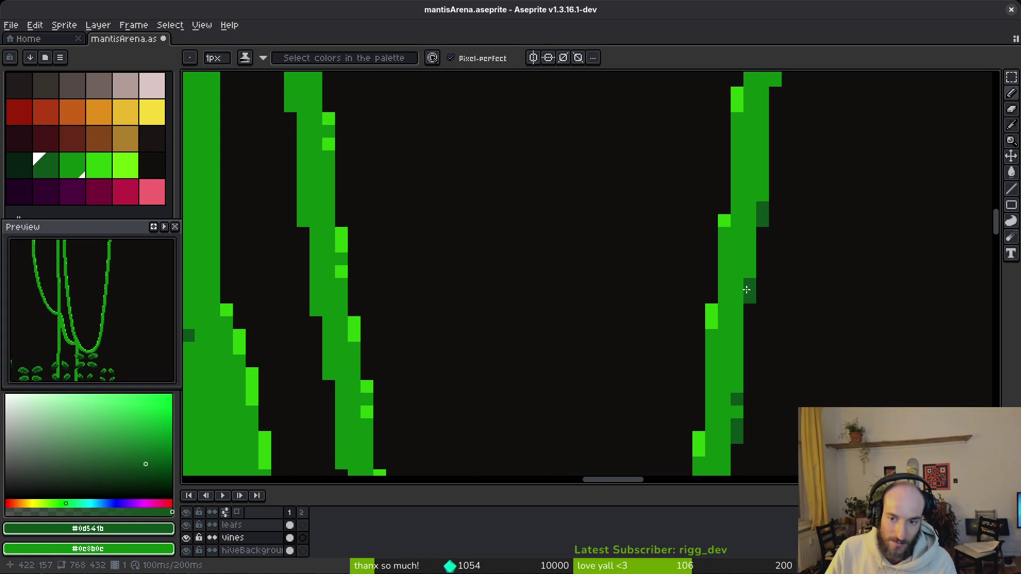
scroll(771, 449, up, 3)
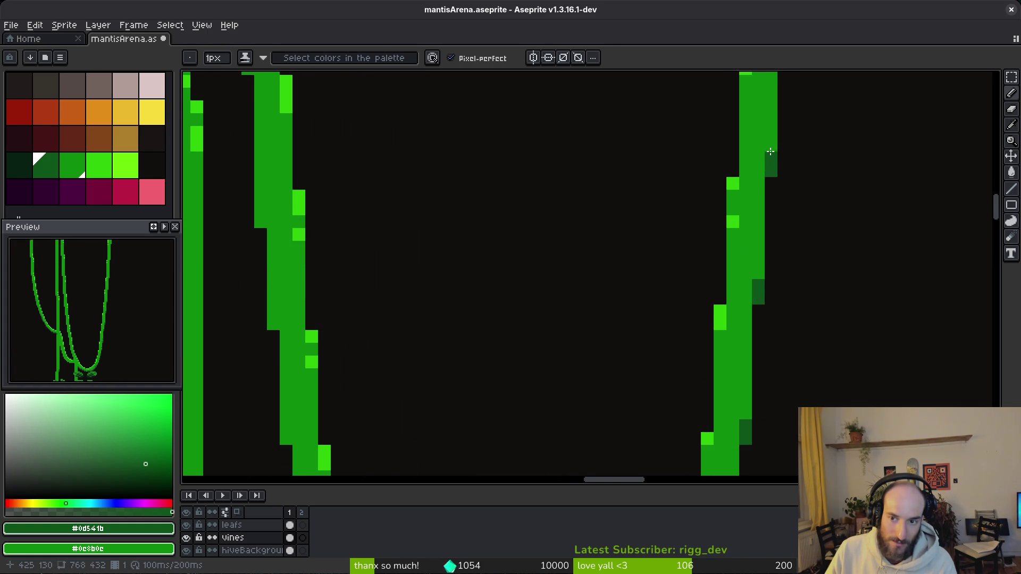
scroll(777, 159, down, 6)
scroll(756, 254, up, 6)
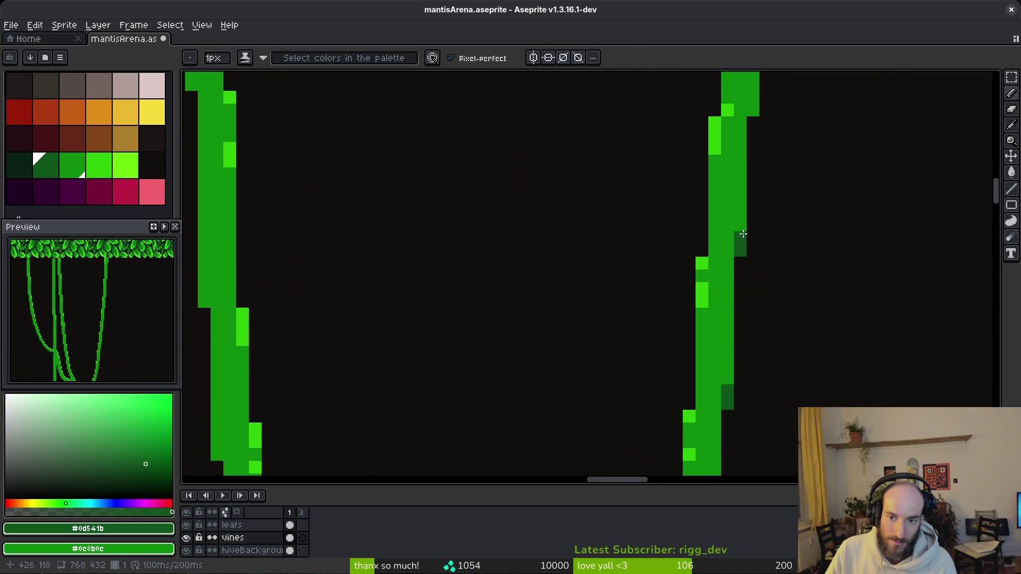
scroll(743, 234, right, 2)
click(705, 287)
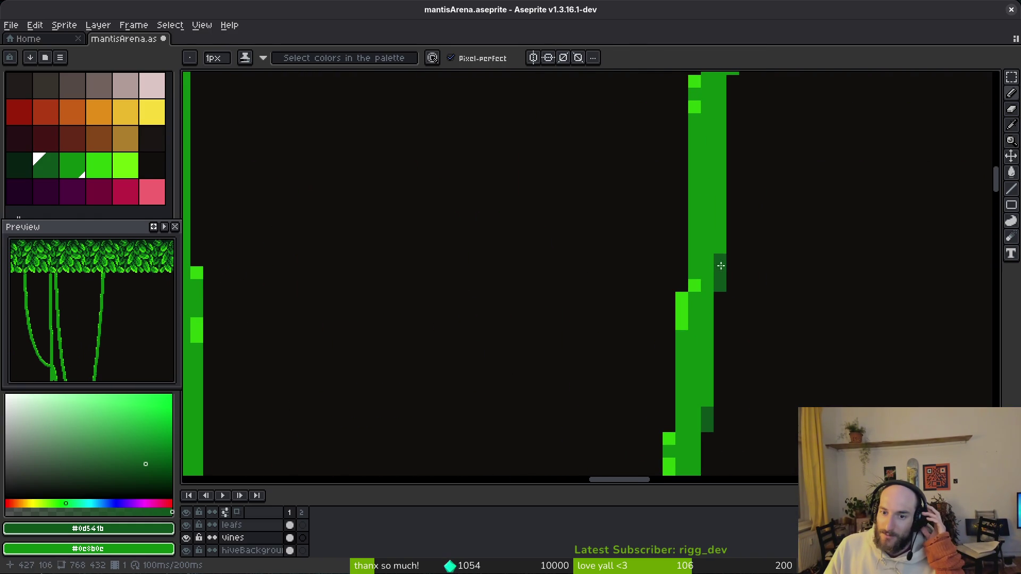
- Place and adjust dark shading pixels further down the right vine
scroll(718, 307, up, 2)
scroll(730, 285, up, 5)
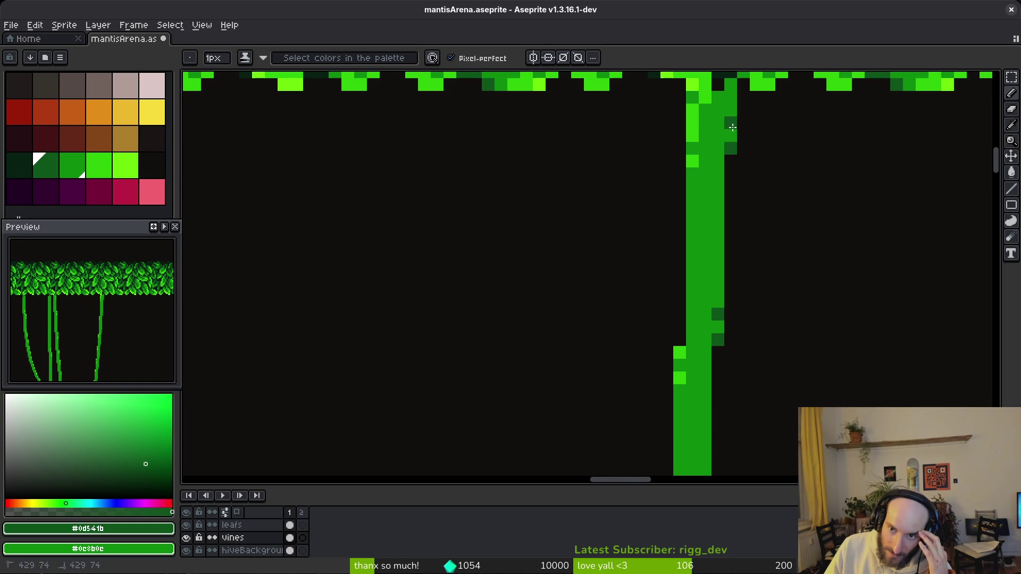
scroll(743, 212, down, 3)
scroll(729, 214, up, 1)
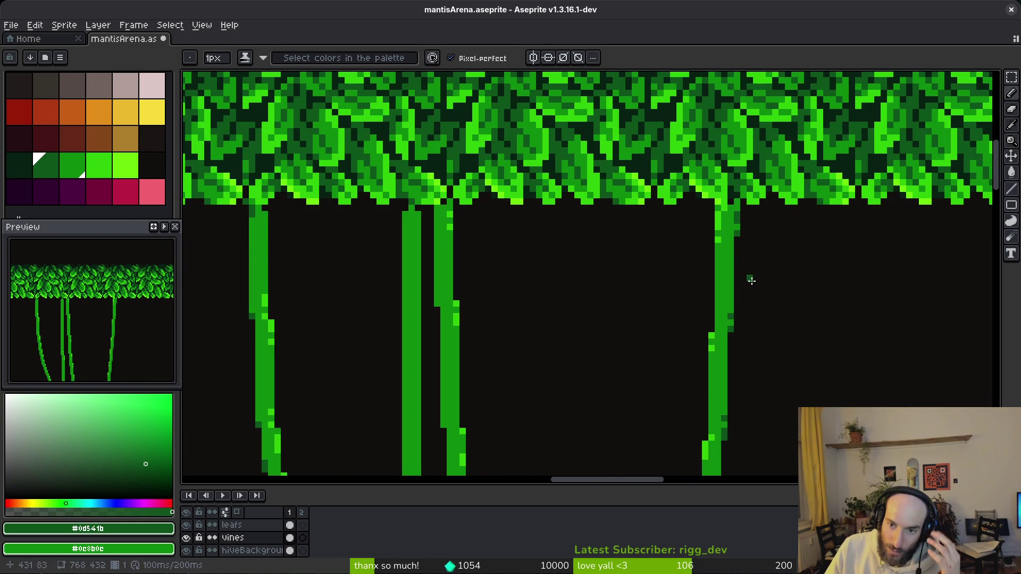
scroll(739, 392, down, 2)
scroll(625, 328, up, 1)
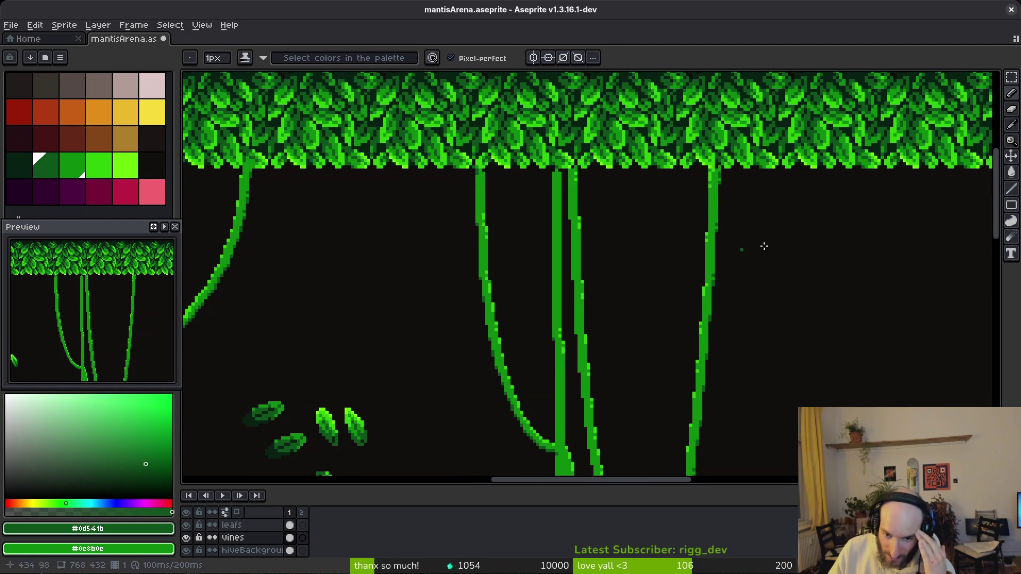
scroll(734, 240, up, 4)
click(637, 190)
click(645, 343)
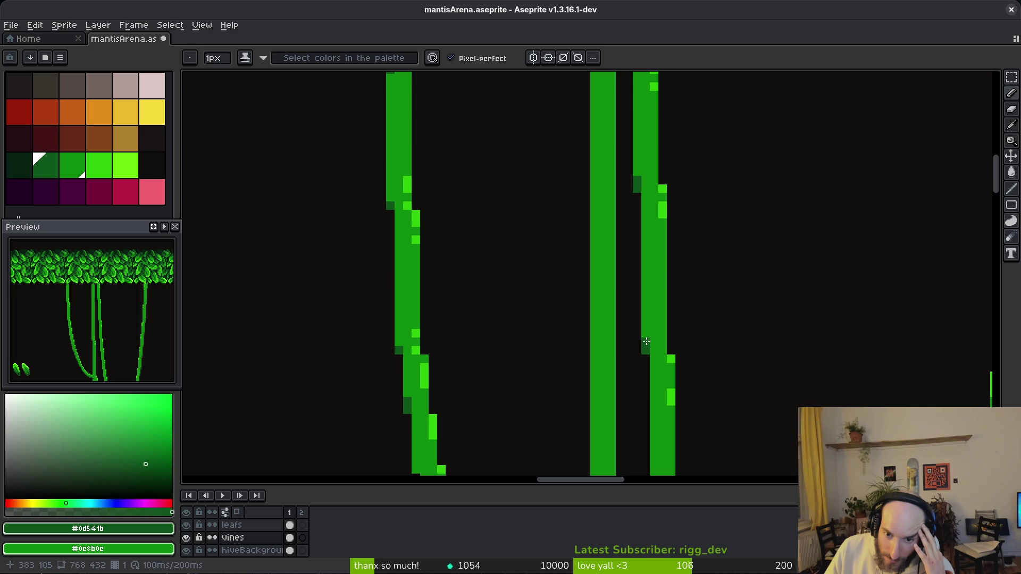
click(646, 333)
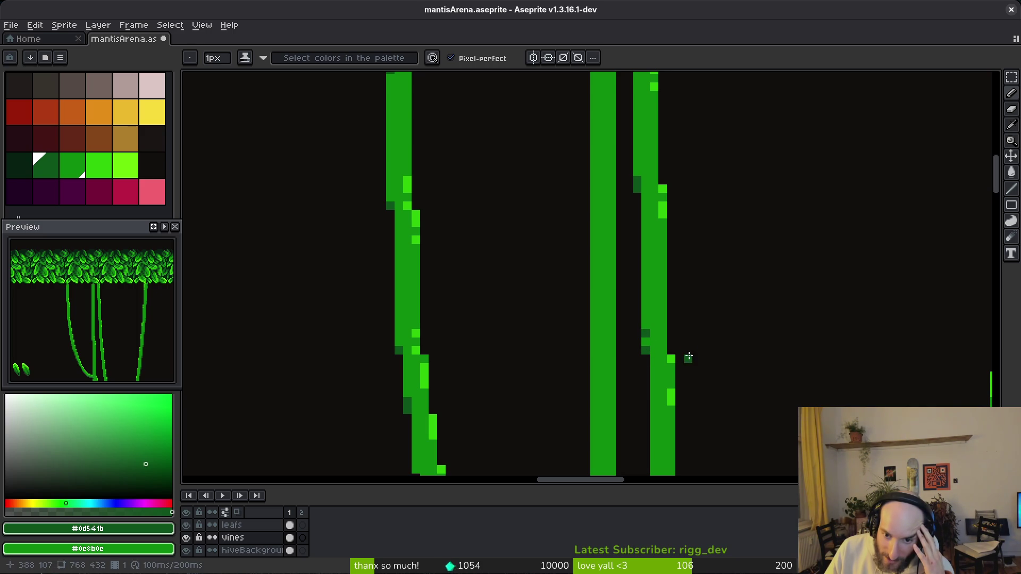
- Add more dark shading pixels along the right vine's next section
drag(652, 366, 666, 237)
click(661, 374)
click(660, 357)
scroll(680, 405, up, 3)
click(680, 414)
drag(671, 428, 687, 311)
click(686, 311)
- Shade the lowest part of the right vine with dark pixels
drag(725, 416, 675, 317)
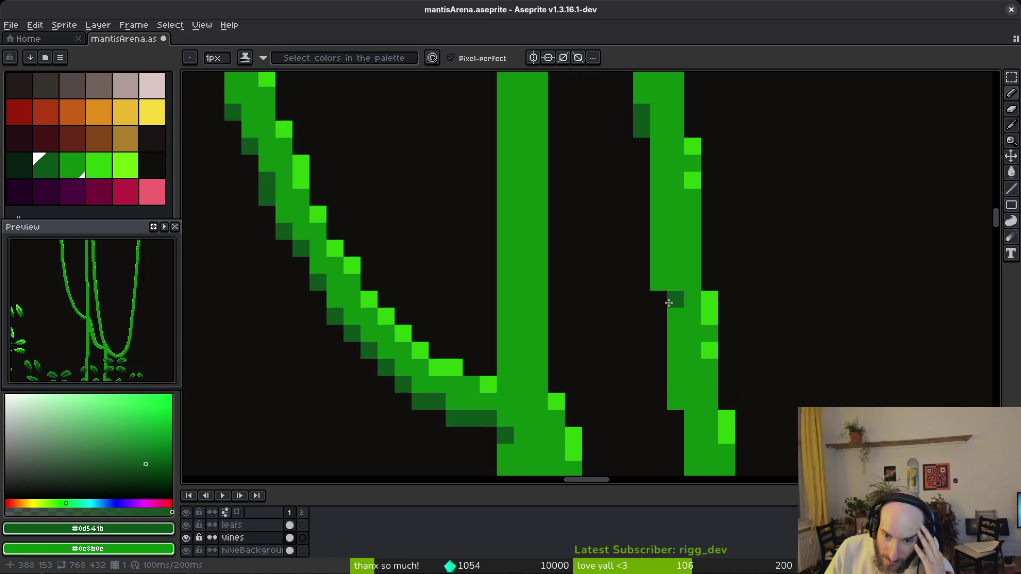
drag(708, 420, 613, 254)
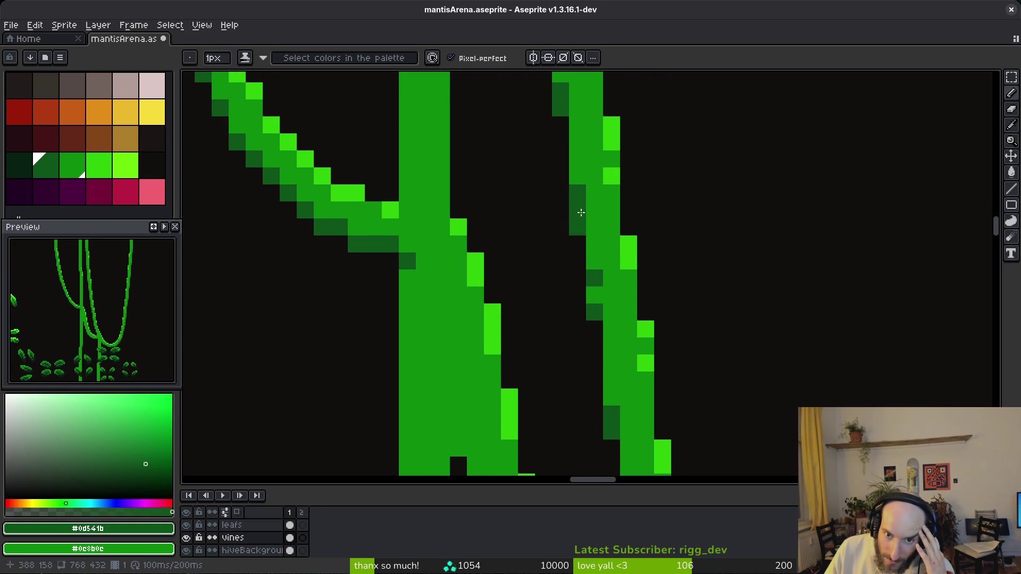
scroll(656, 302, down, 3)
scroll(656, 302, up, 3)
click(640, 338)
click(653, 376)
drag(666, 418, 678, 444)
drag(705, 436, 706, 409)
scroll(706, 409, down, 2)
scroll(731, 399, down, 1)
scroll(731, 398, down, 3)
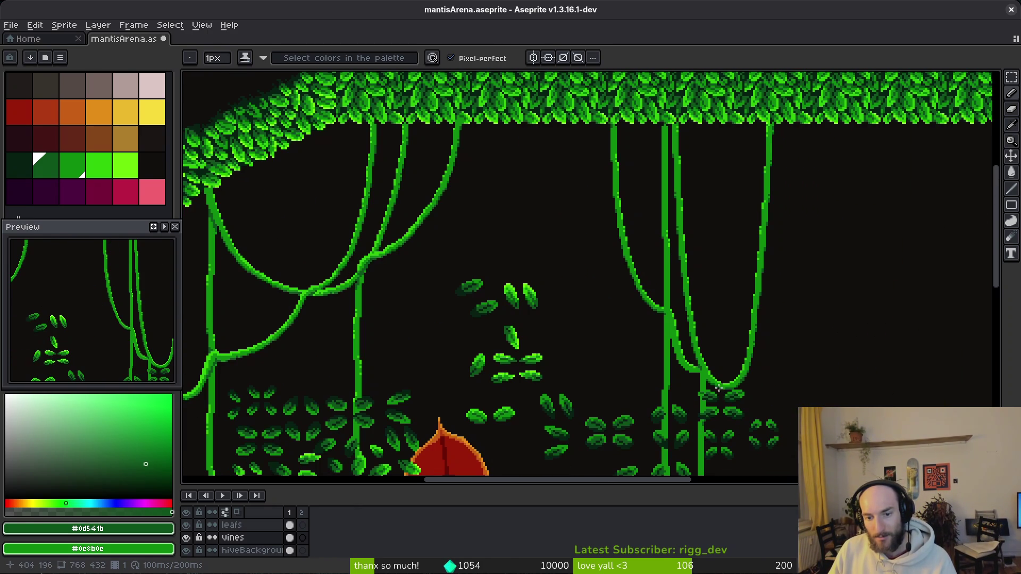
- Pick bright green #2fc809 and paint a highlight along the vine bend
scroll(710, 381, up, 4)
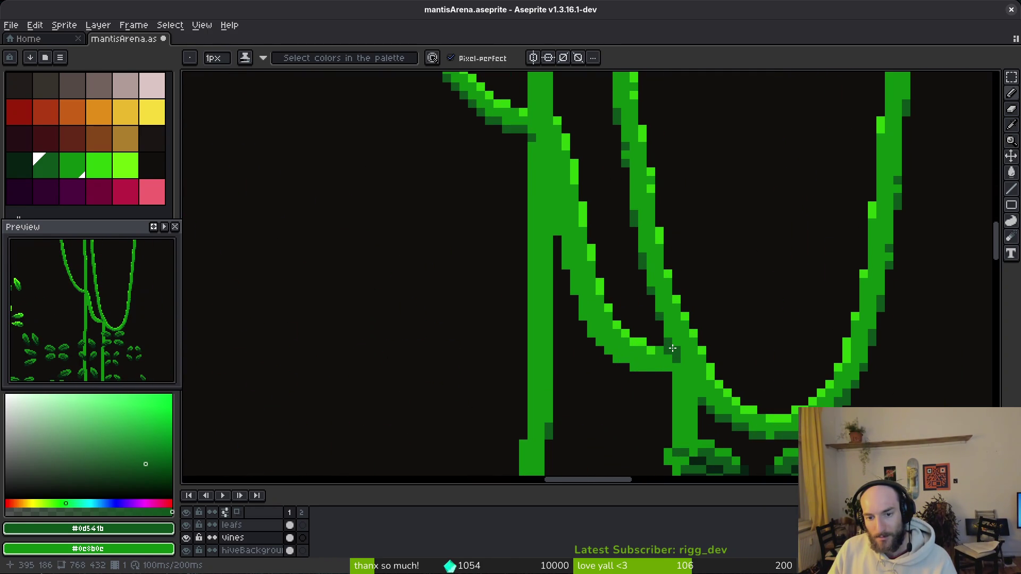
alt+click(651, 351)
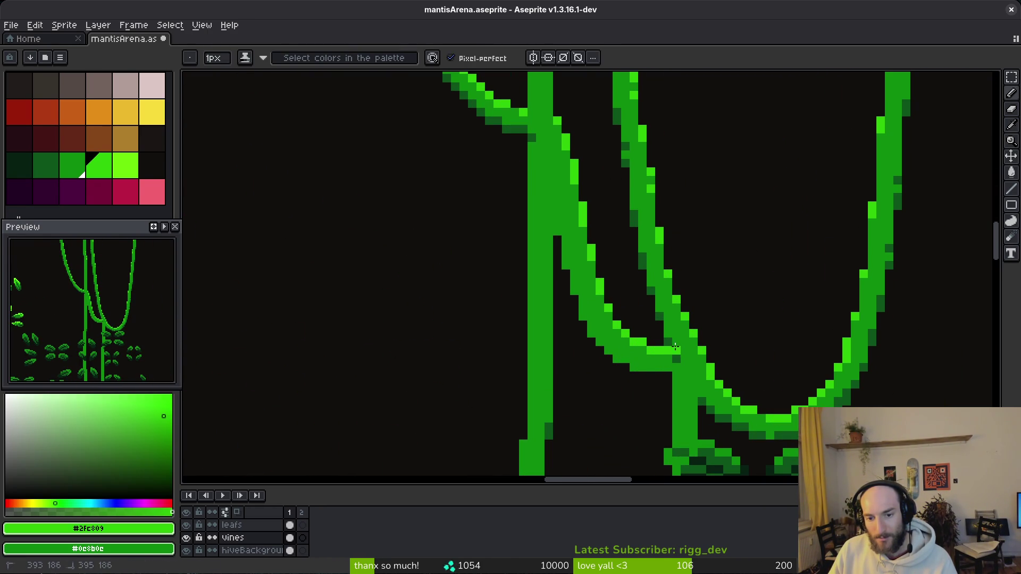
scroll(704, 368, down, 1)
scroll(703, 372, up, 1)
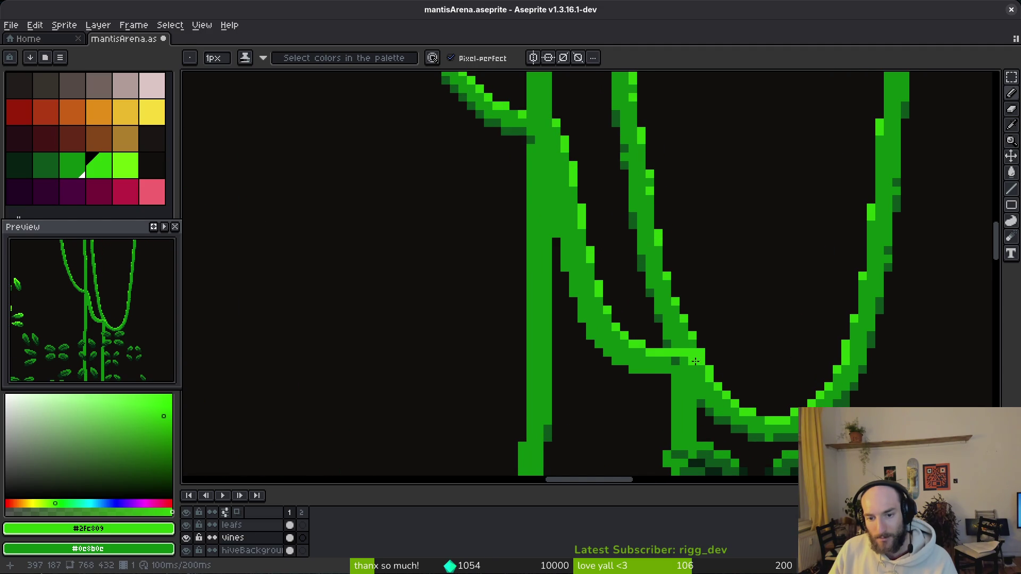
drag(690, 345, 665, 345)
- Sample dark green #0d541b and dot shading along the vine's lower edge
alt+click(684, 353)
click(688, 382)
click(679, 382)
click(684, 388)
click(675, 387)
click(691, 398)
scroll(691, 402, down, 4)
scroll(701, 362, up, 4)
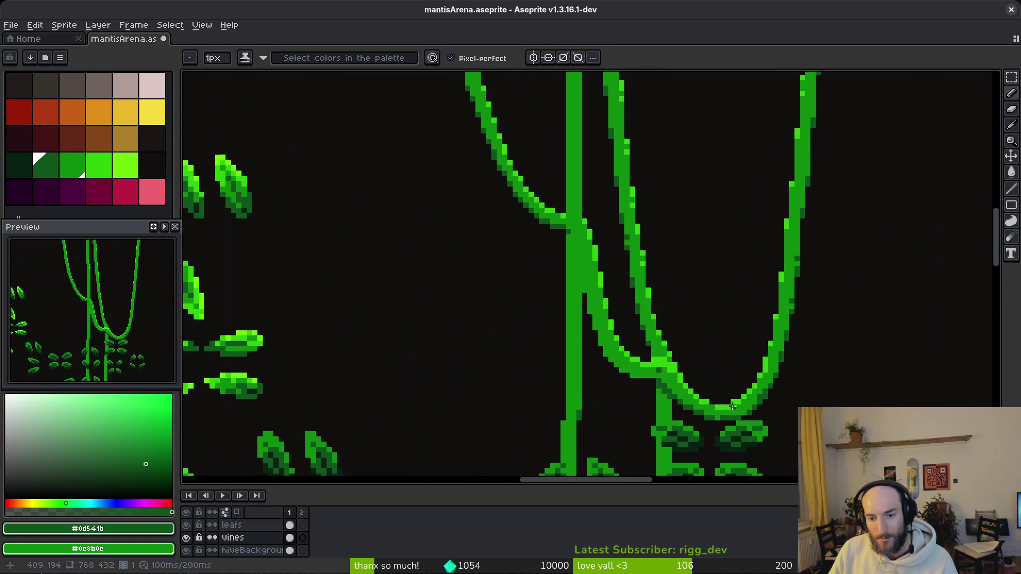
scroll(701, 366, down, 1)
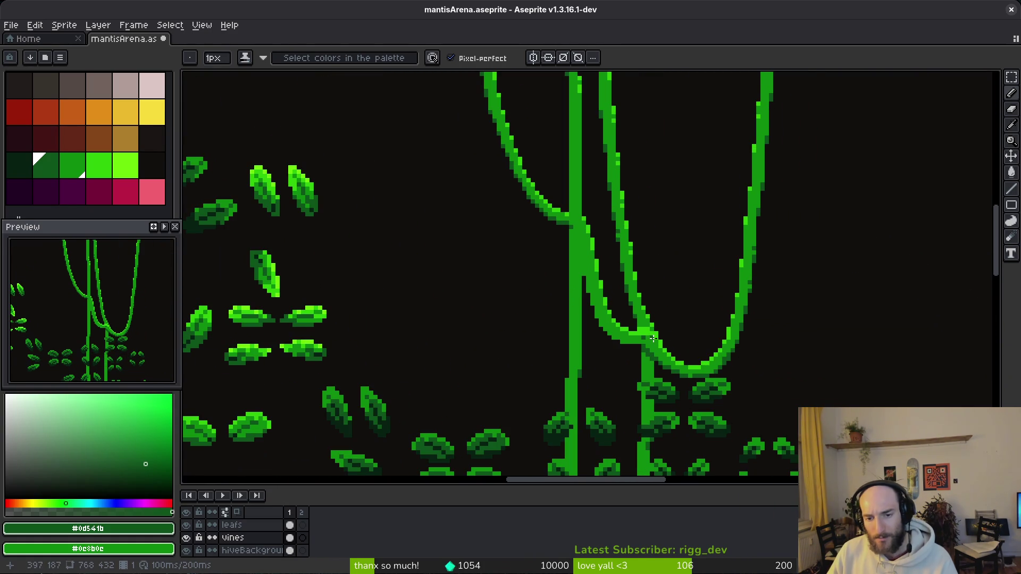
scroll(658, 344, up, 2)
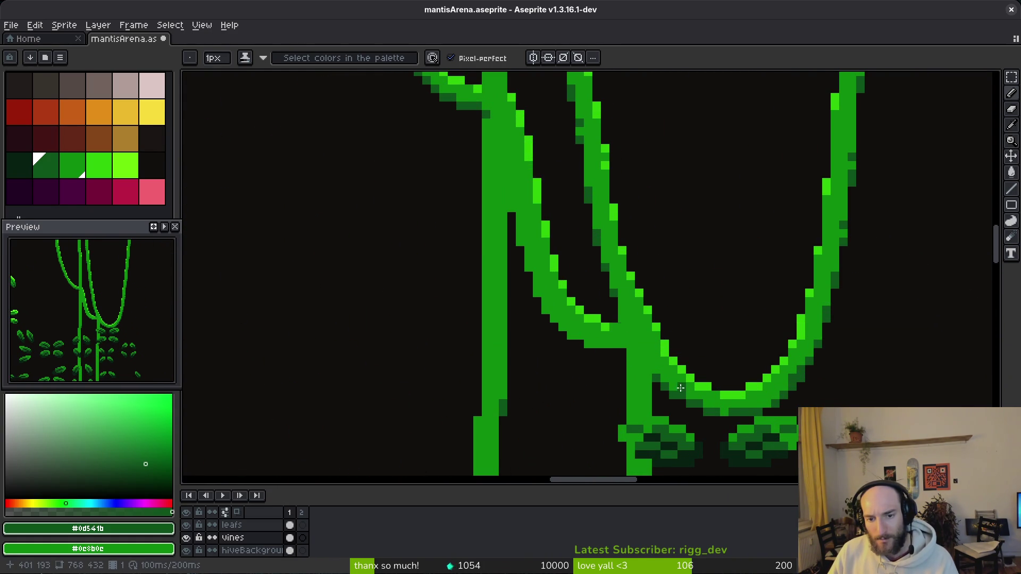
scroll(662, 361, down, 3)
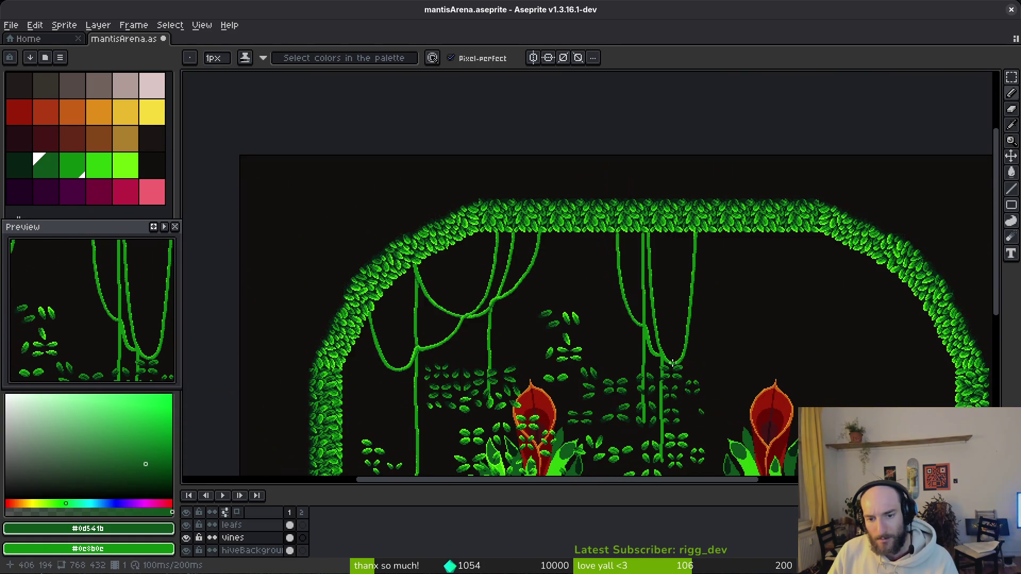
scroll(682, 370, up, 3)
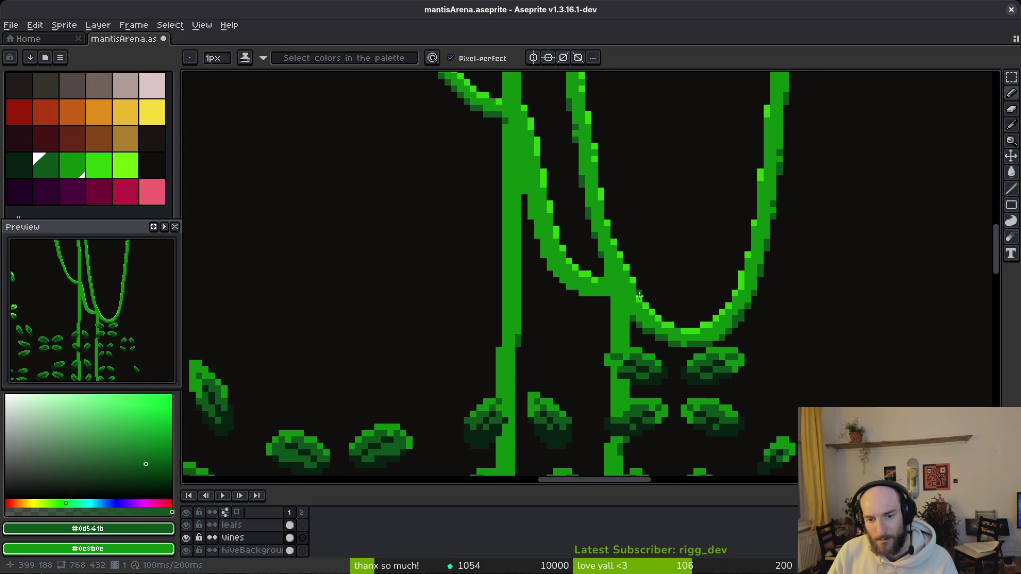
scroll(600, 279, up, 1)
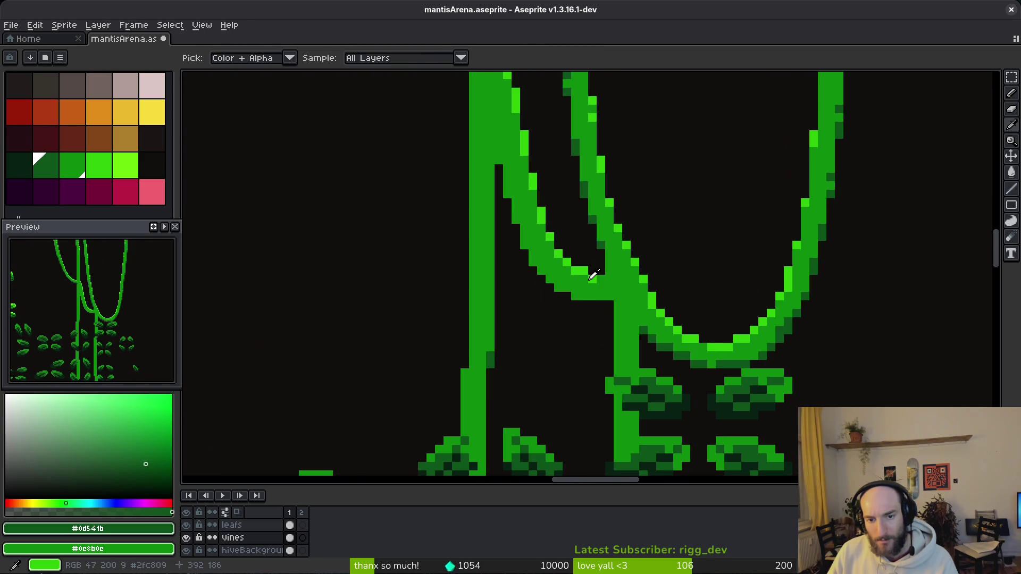
- Add bright green pixels at and below the vine junction
alt+click(602, 277)
key(alt)
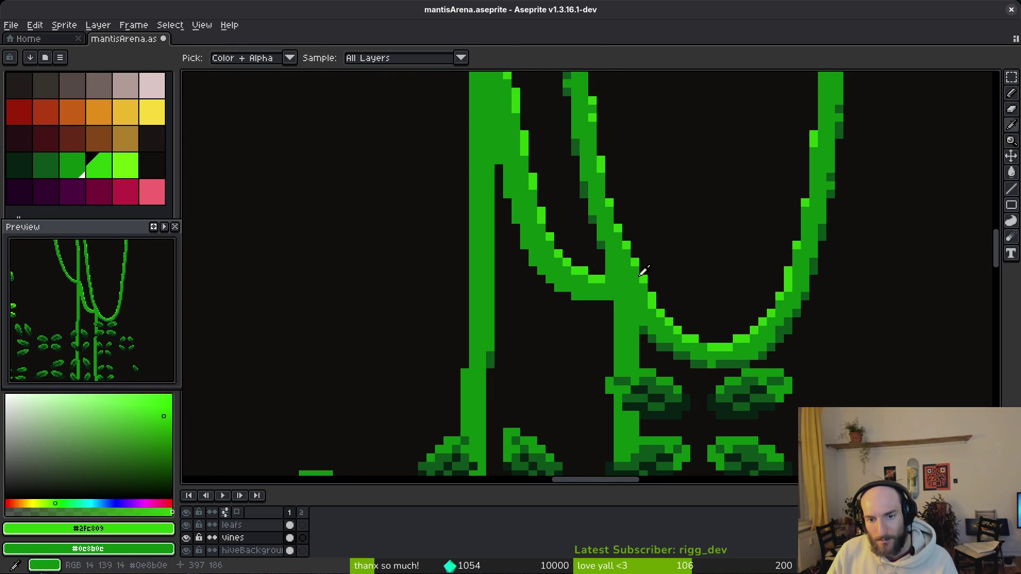
drag(643, 283, 637, 299)
click(634, 290)
click(617, 340)
click(618, 348)
scroll(630, 343, down, 3)
scroll(636, 351, up, 3)
drag(590, 280, 594, 305)
scroll(615, 305, down, 3)
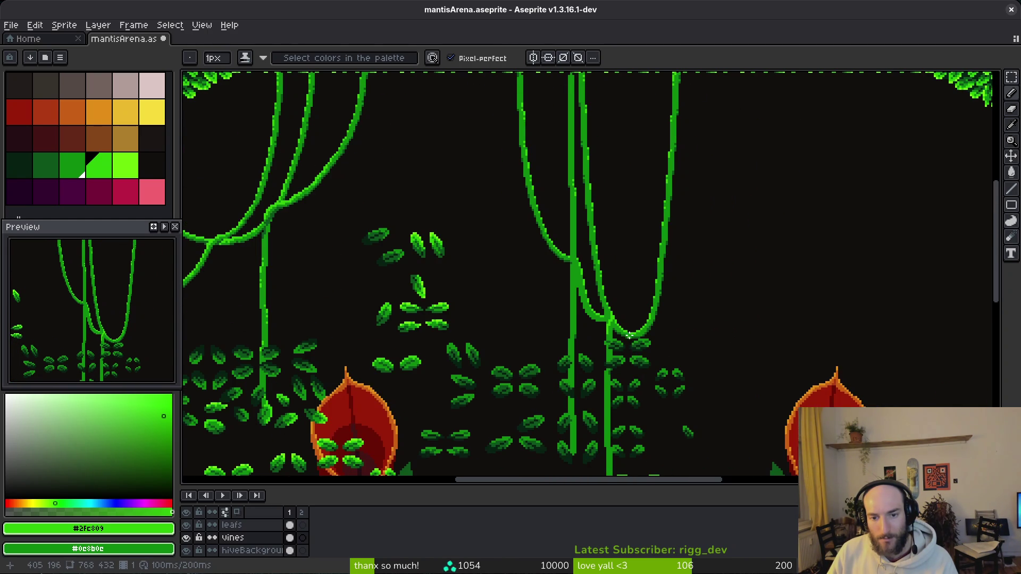
scroll(629, 338, up, 3)
- Undo the trial bright-green stroke down the junction
key(ctrl+z)
key(ctrl+z)
scroll(610, 316, down, 3)
key(shift+w)
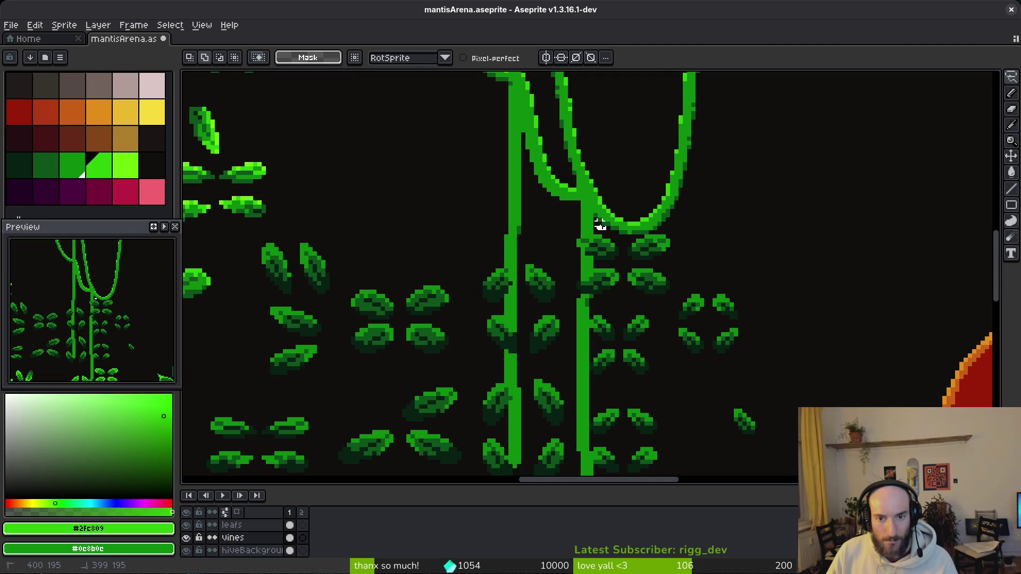
- Lasso the vine segment below the junction and shift it two pixels right
drag(573, 261, 571, 318)
scroll(574, 261, down, 3)
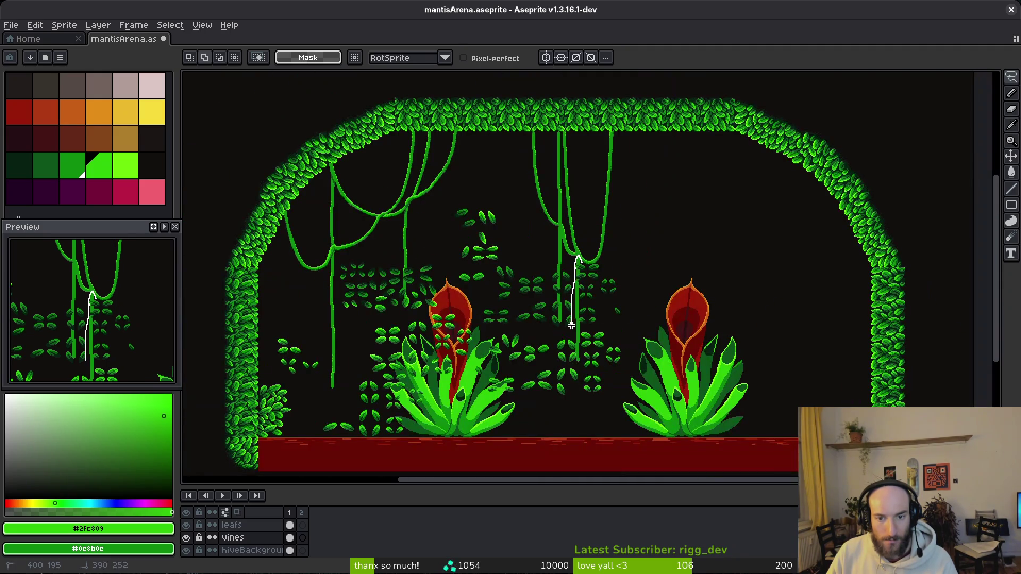
scroll(591, 355, up, 3)
drag(592, 356, 593, 273)
scroll(592, 273, up, 3)
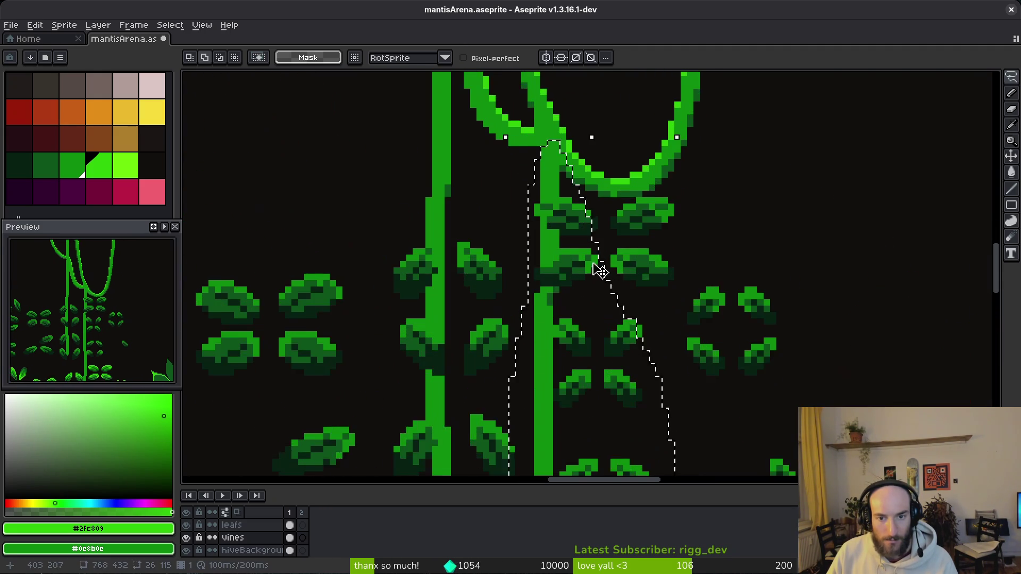
scroll(580, 301, up, 3)
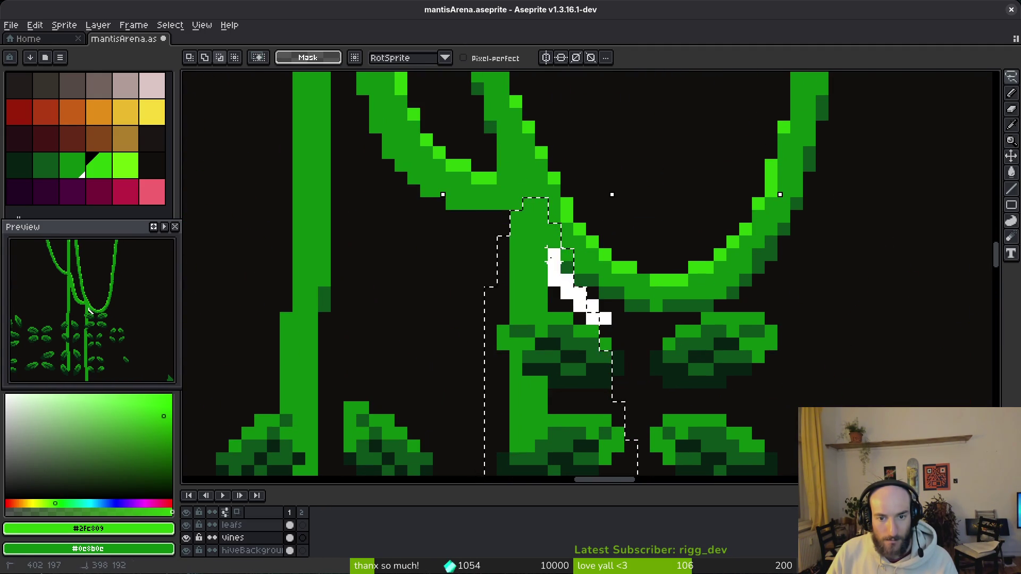
drag(533, 312, 555, 339)
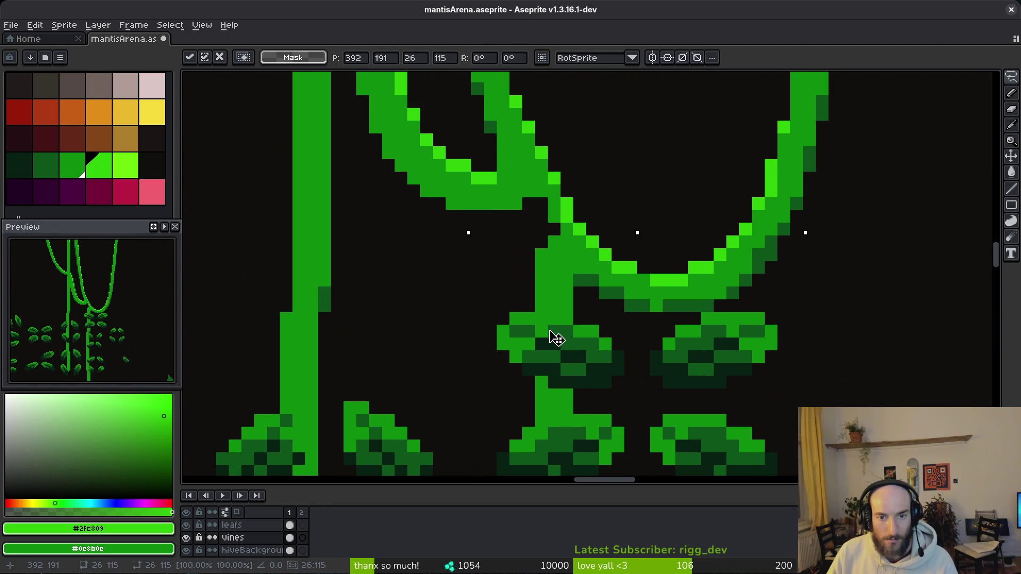
scroll(565, 308, up, 1)
key(Return)
- Fill the gaps at the vine's inner edge with mid green
alt+click(551, 276)
key(b)
click(534, 227)
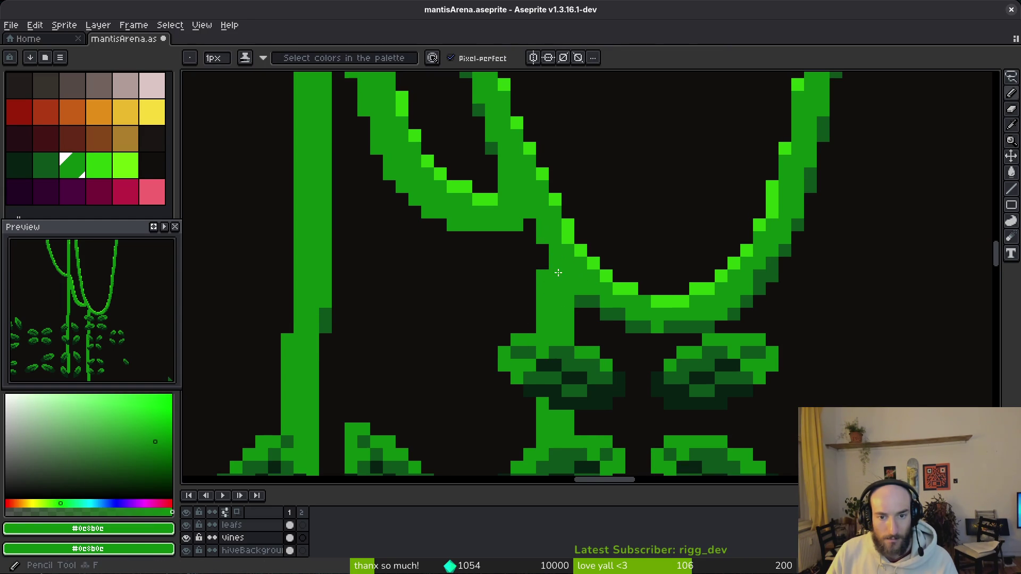
click(529, 251)
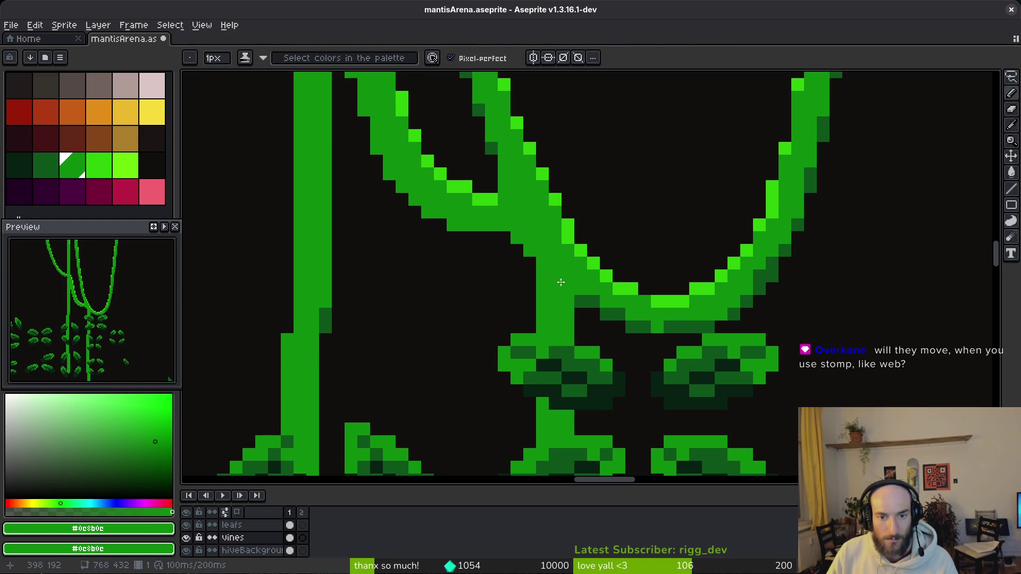
scroll(547, 266, down, 3)
scroll(600, 299, up, 4)
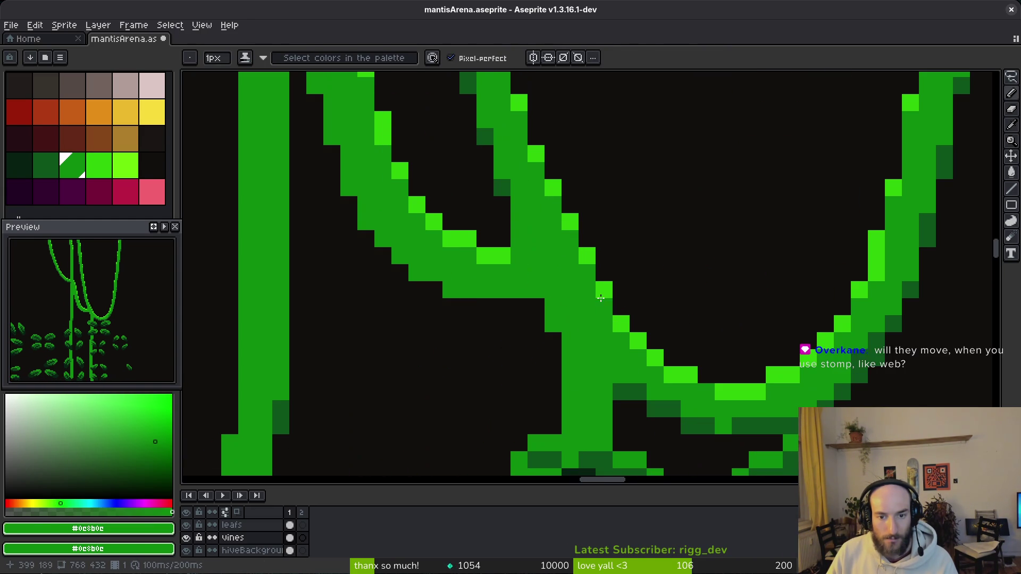
- Paint a bright green highlight down the vine and dark shading diagonally along its edge
alt+click(587, 256)
mouse_move(595, 255)
mouse_down()
mouse_move(619, 276)
mouse_move(619, 340)
mouse_move(569, 381)
mouse_up()
drag(586, 348, 570, 358)
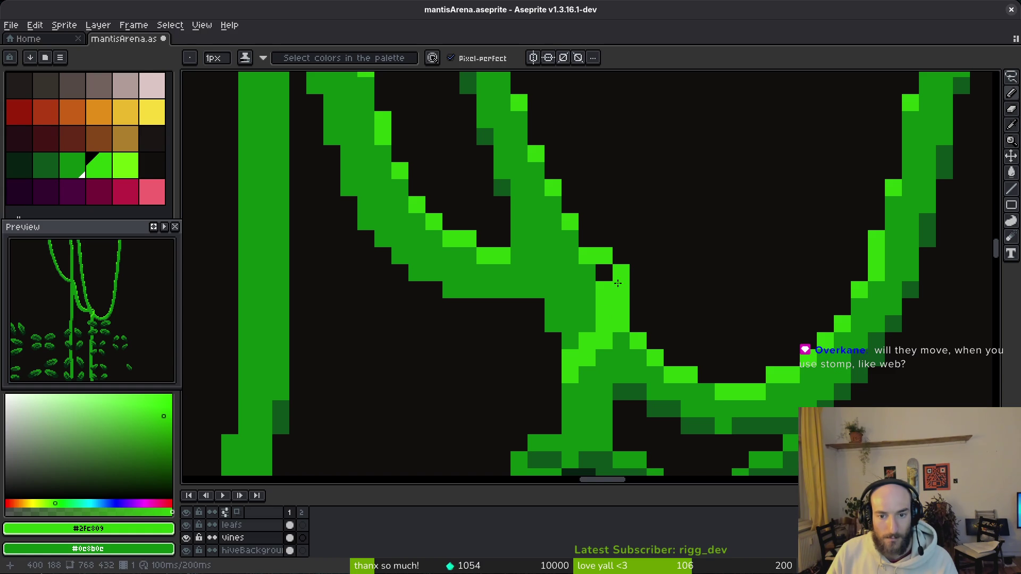
alt+click(583, 290)
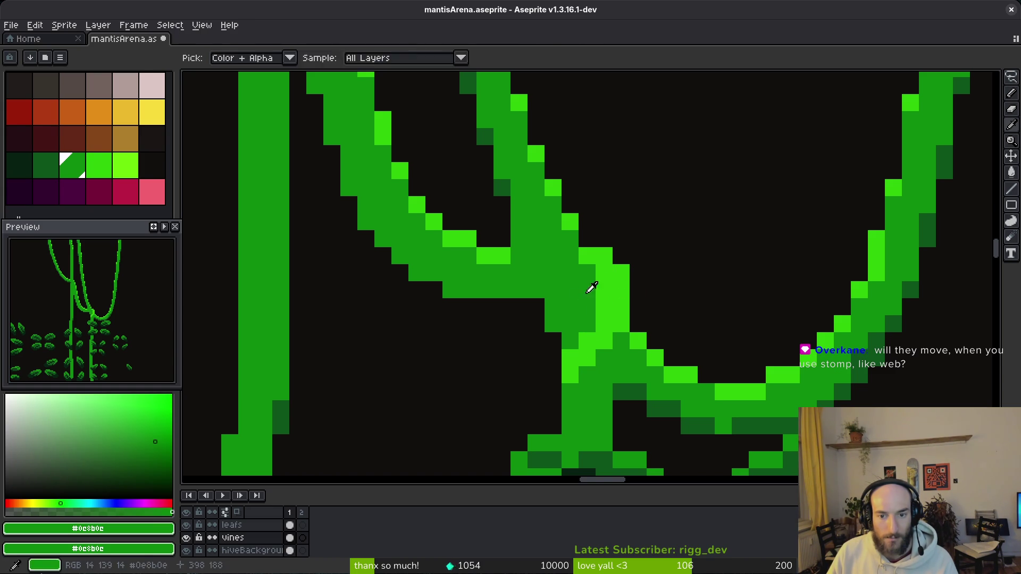
alt+click(502, 186)
mouse_move(534, 272)
mouse_down()
mouse_move(535, 291)
mouse_move(638, 374)
mouse_up()
scroll(679, 405, down, 5)
scroll(665, 392, up, 5)
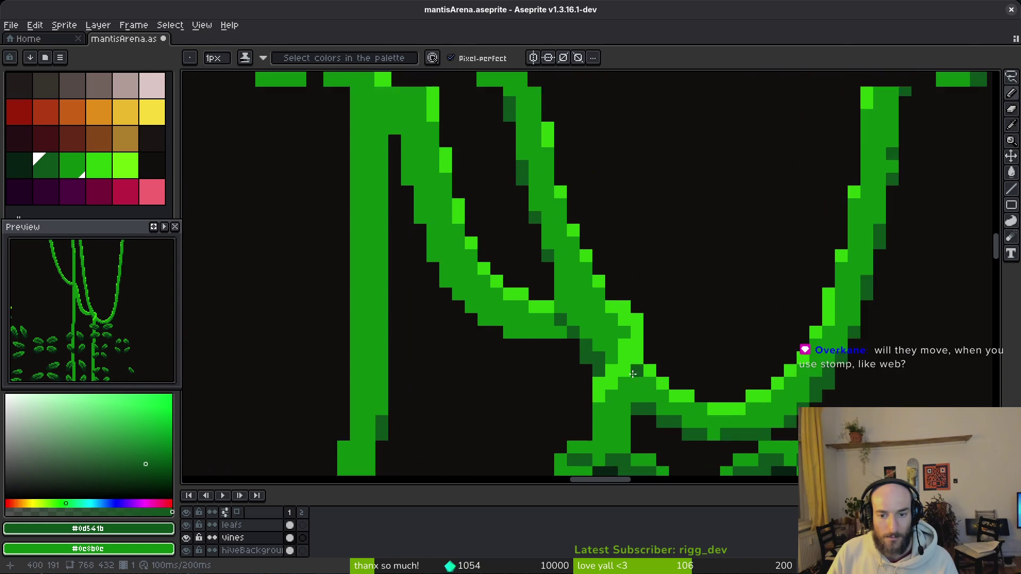
- Add bright and medium green pixels around the junction and recolour stray pixels
alt+click(606, 355)
mouse_move(639, 322)
mouse_down()
mouse_move(604, 337)
mouse_move(635, 355)
mouse_move(627, 373)
mouse_up()
alt+click(638, 387)
key(e)
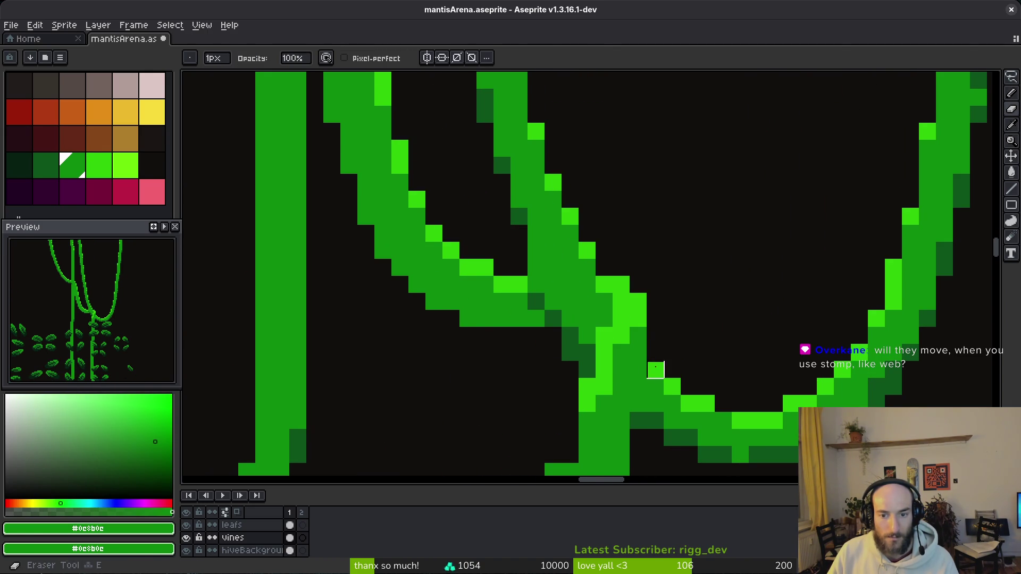
scroll(686, 379, down, 4)
scroll(658, 314, up, 4)
key(b)
alt+click(550, 226)
right_click(542, 212)
click(550, 212)
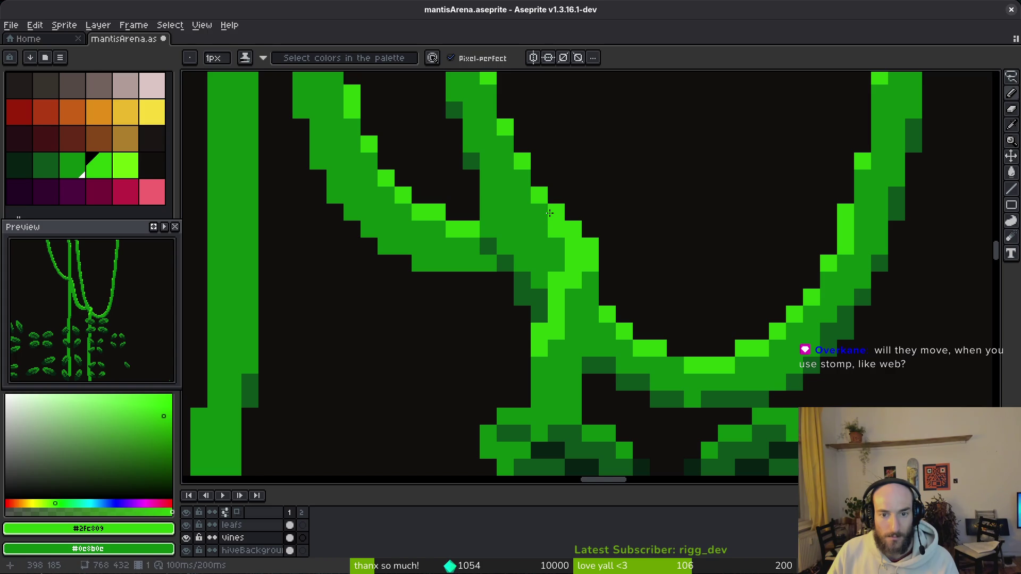
scroll(615, 335, down, 4)
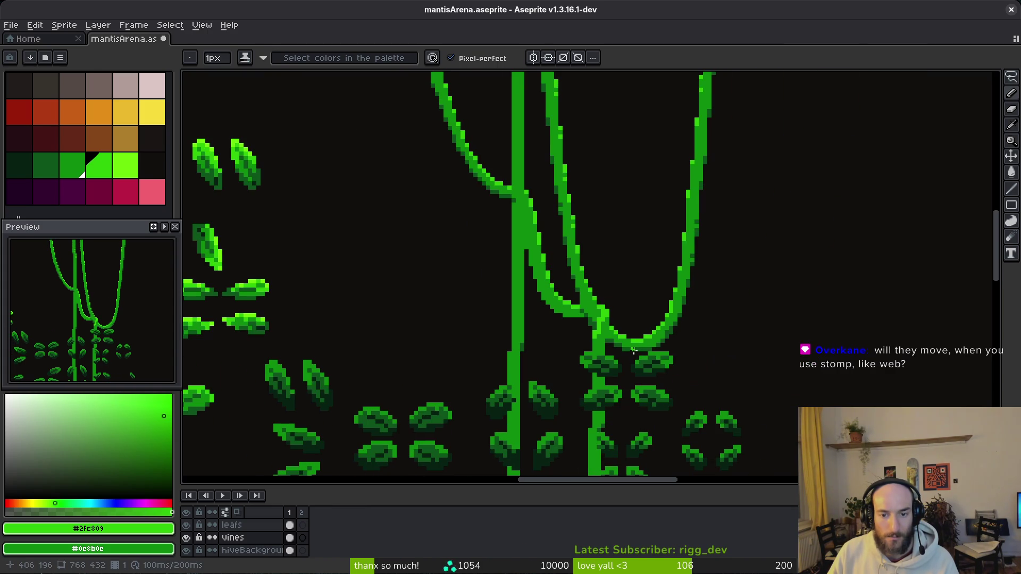
- Sample the medium, dark and bright vine greens from the canvas
scroll(625, 343, up, 4)
key(alt)
alt+click(535, 320)
alt+click(537, 322)
alt+click(550, 323)
scroll(619, 346, down, 3)
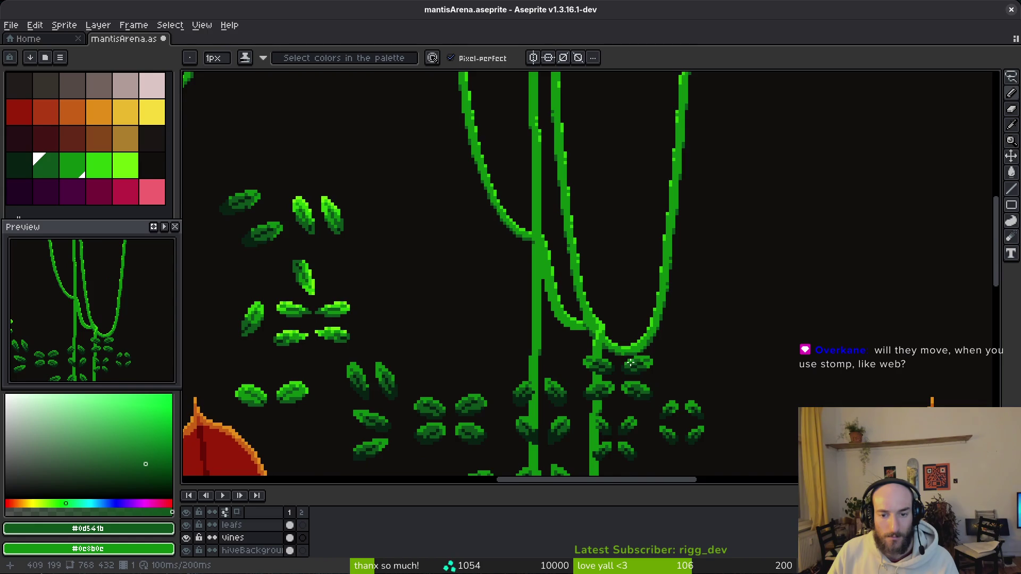
scroll(606, 293, up, 3)
alt+click(592, 286)
scroll(591, 287, down, 3)
scroll(653, 292, up, 3)
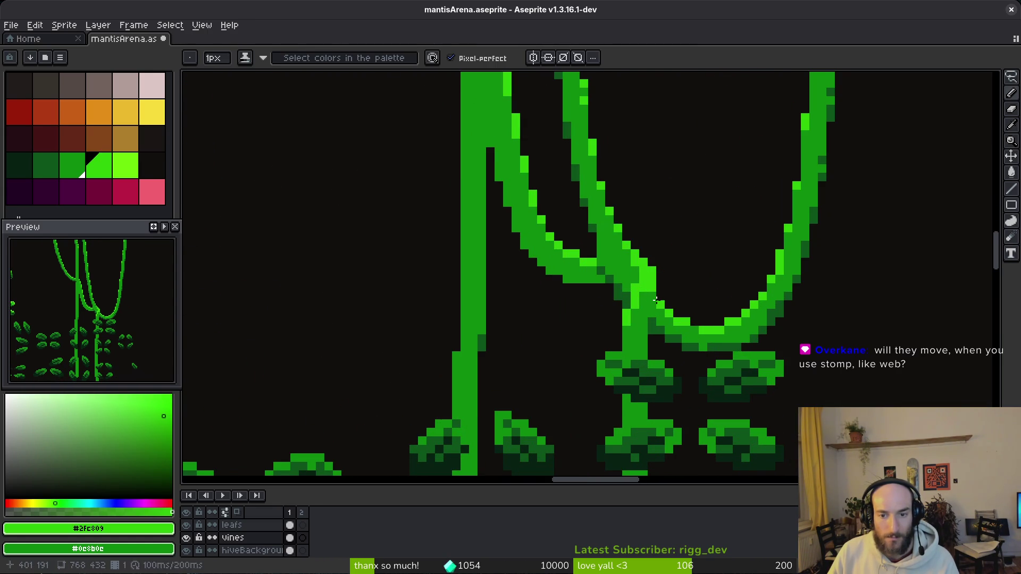
scroll(693, 278, down, 3)
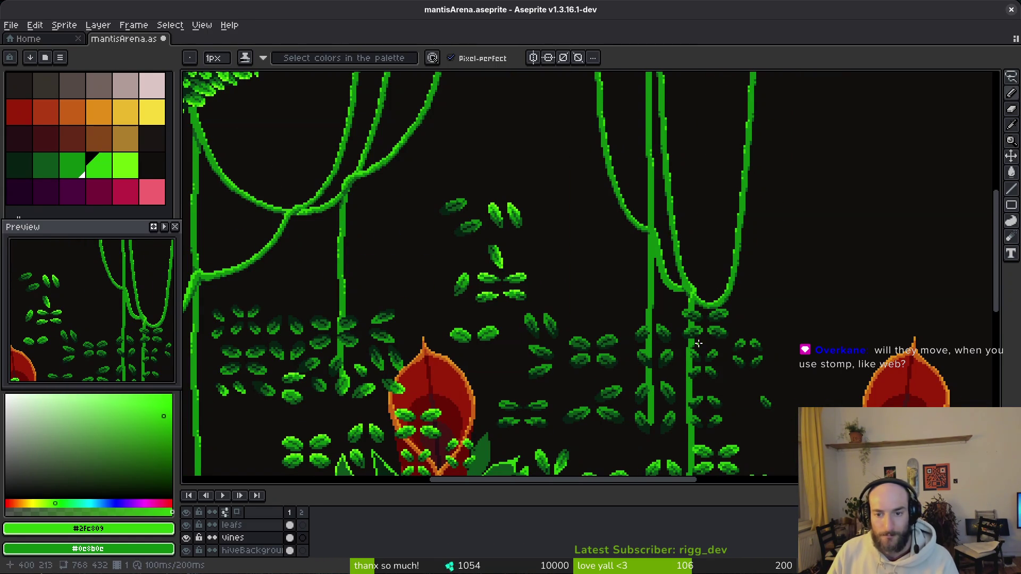
scroll(722, 325, down, 3)
scroll(674, 312, up, 3)
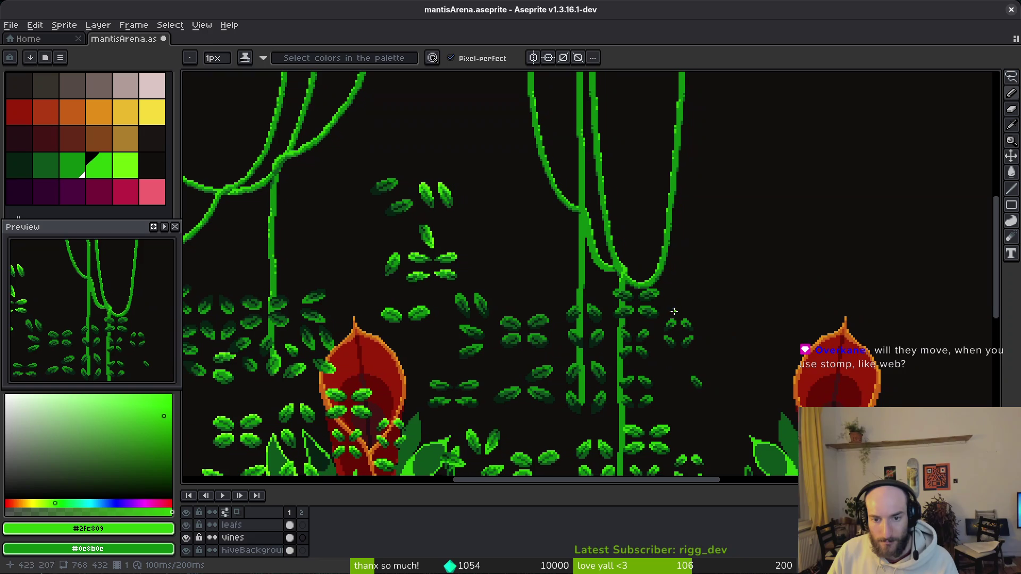
scroll(638, 338, up, 3)
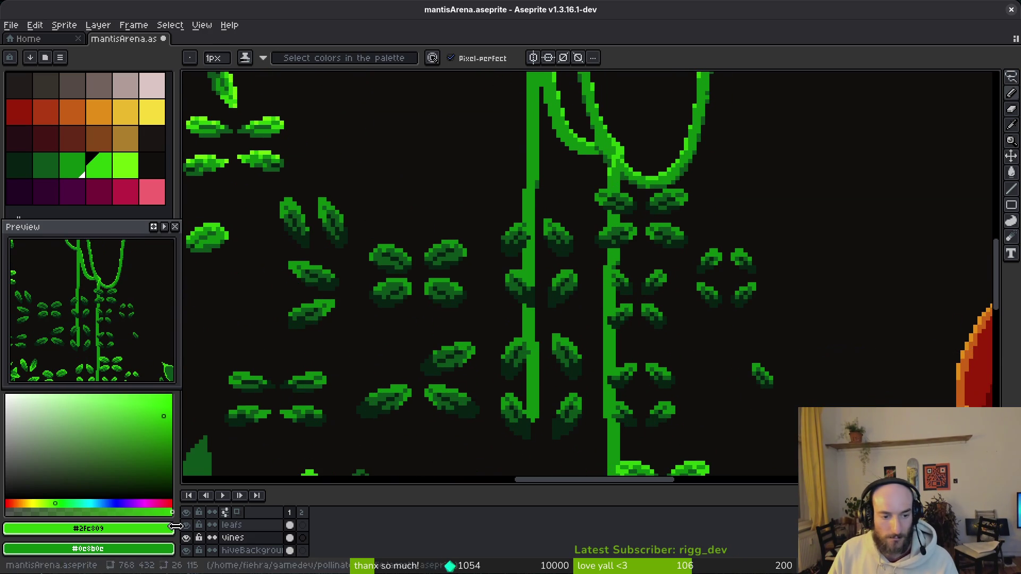
- Hide the leafs layer and dot bright green highlights along the right vine
click(186, 526)
scroll(607, 257, up, 2)
key(alt)
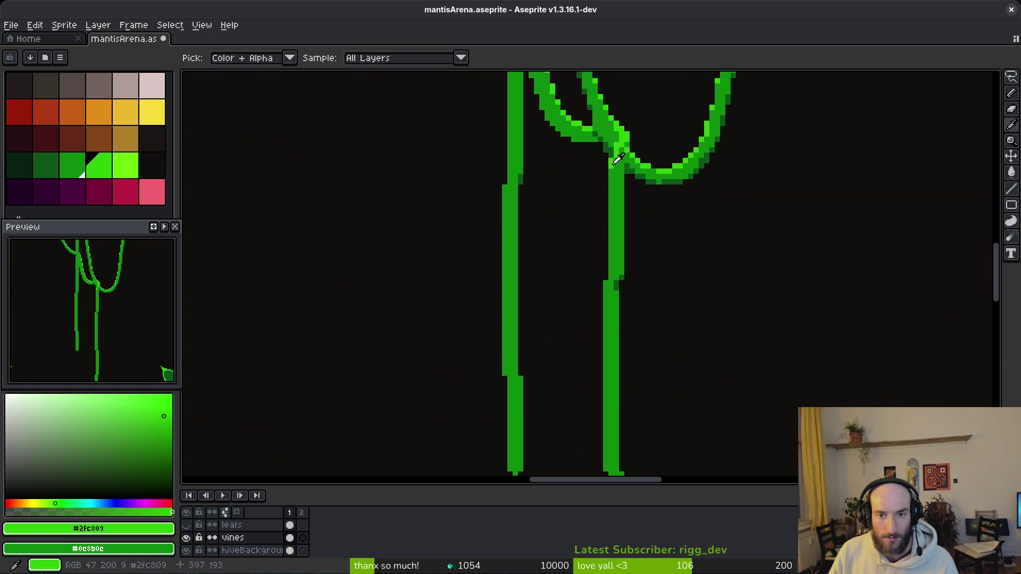
scroll(613, 207, up, 2)
drag(610, 266, 611, 279)
click(611, 304)
click(597, 292)
scroll(595, 296, down, 3)
click(590, 227)
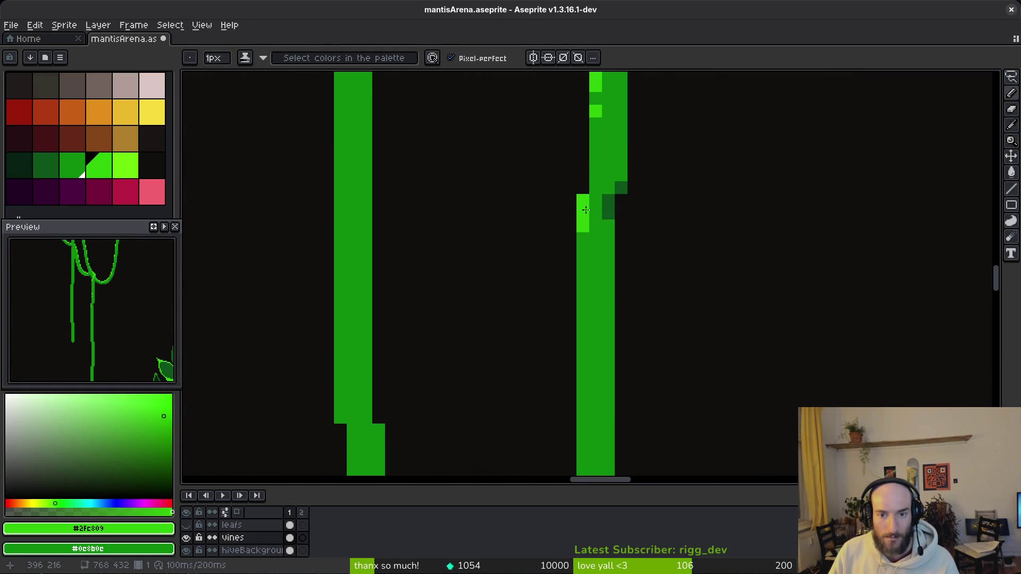
scroll(588, 226, down, 3)
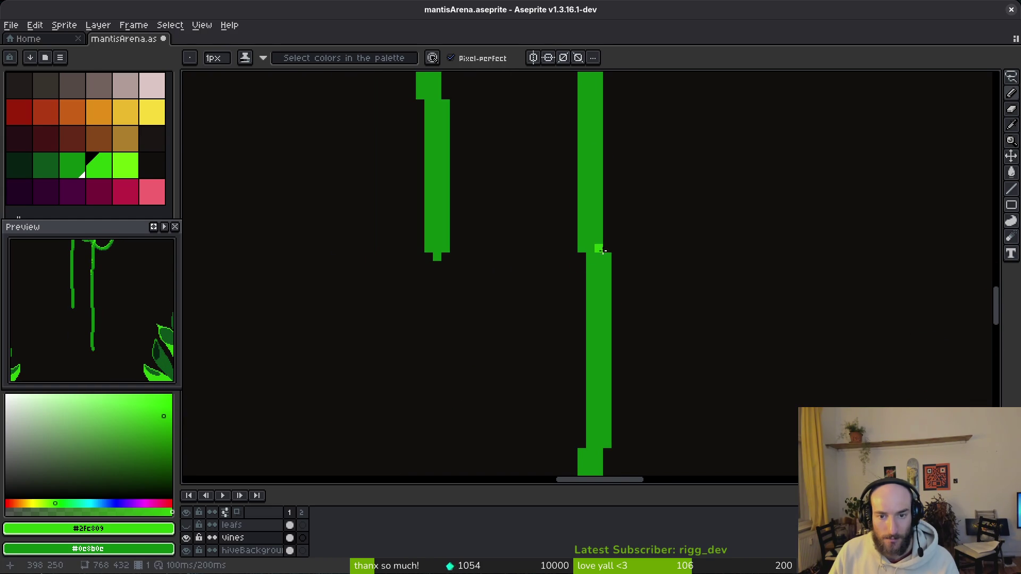
scroll(601, 247, up, 2)
click(613, 261)
- Set a darker green as secondary colour and darken the vine's left-edge pixels
click(613, 294)
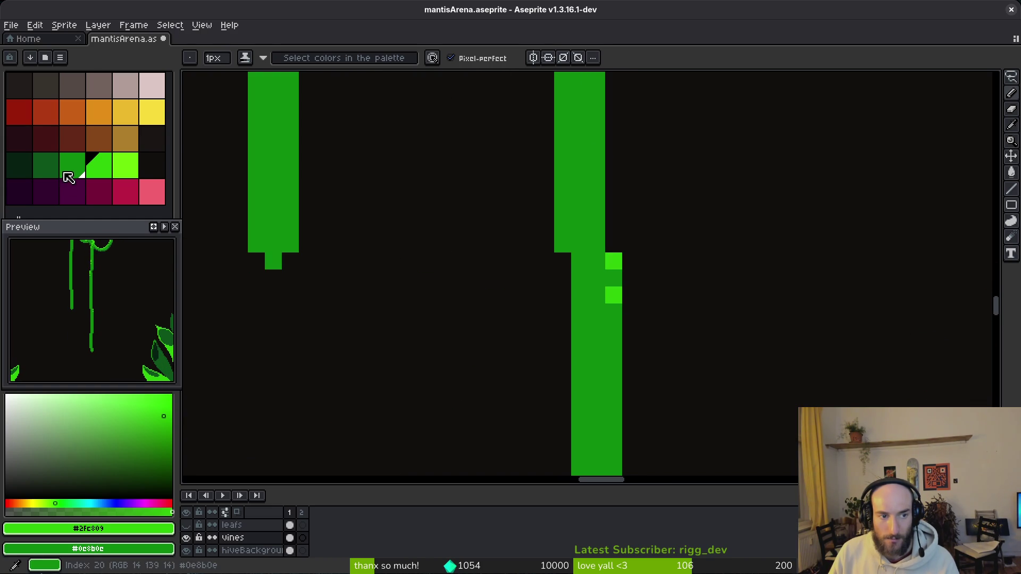
right_click(46, 165)
right_click(558, 222)
right_click(562, 244)
right_click(562, 193)
drag(585, 362, 625, 218)
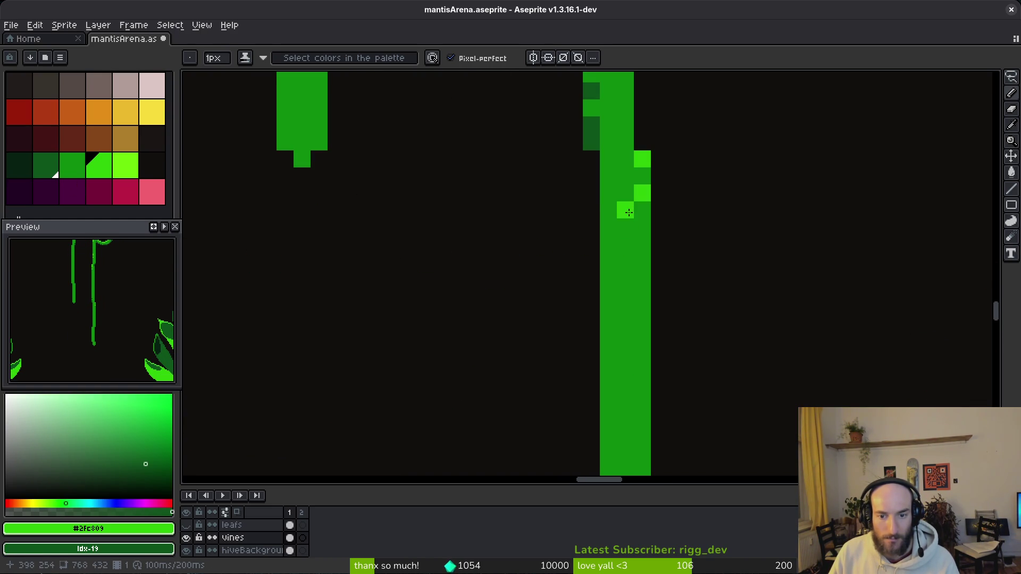
- Paint alternating bright highlight and dark shadow pixels on the lower vine
drag(624, 416, 638, 311)
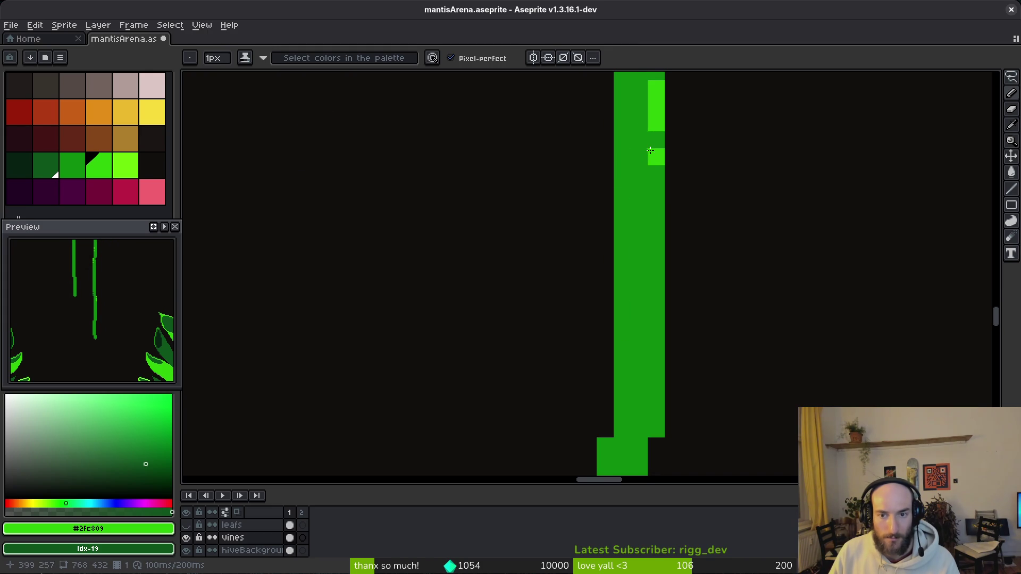
click(622, 428)
click(605, 463)
drag(640, 359, 646, 213)
click(612, 351)
right_click(665, 269)
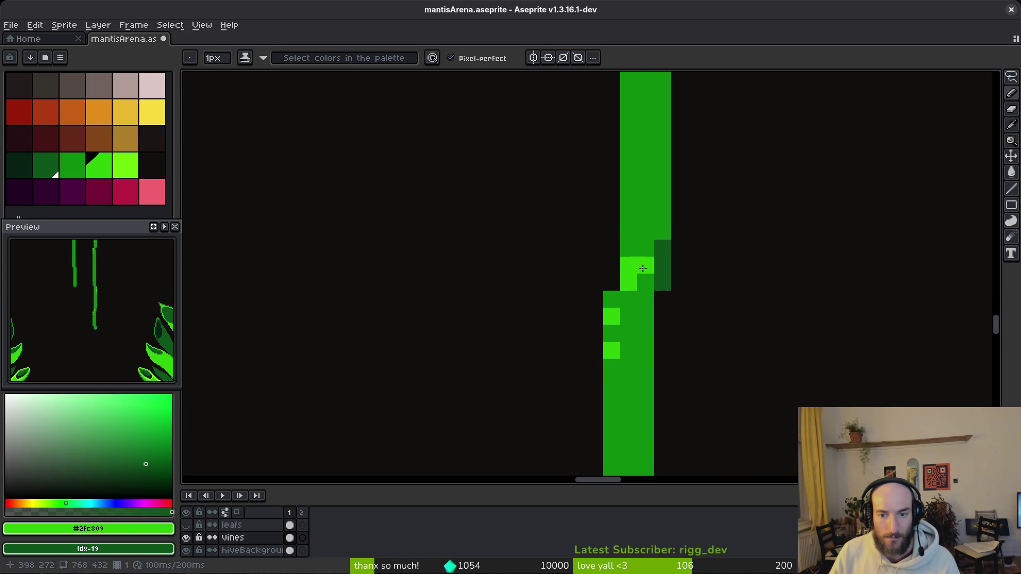
click(649, 258)
right_click(657, 280)
click(660, 262)
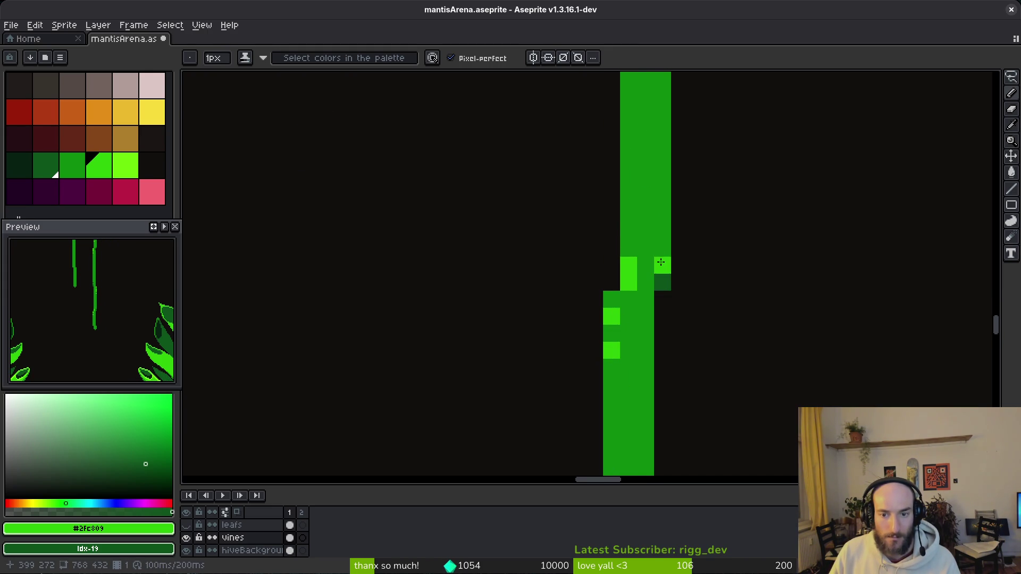
right_click(662, 282)
click(629, 231)
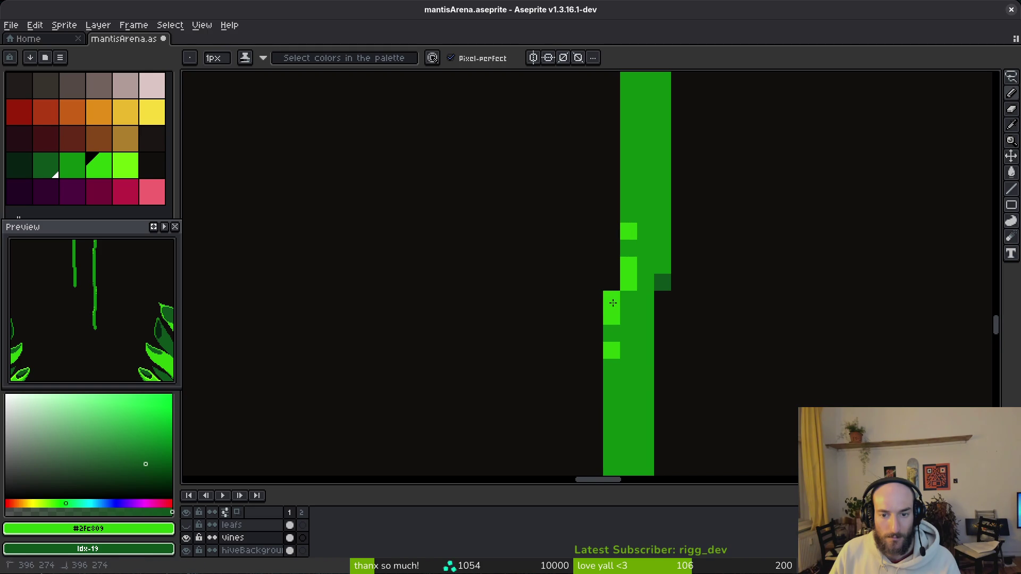
- Draw light-green highlight strokes down the vine and its end
scroll(612, 302, down, 5)
drag(606, 304, 628, 354)
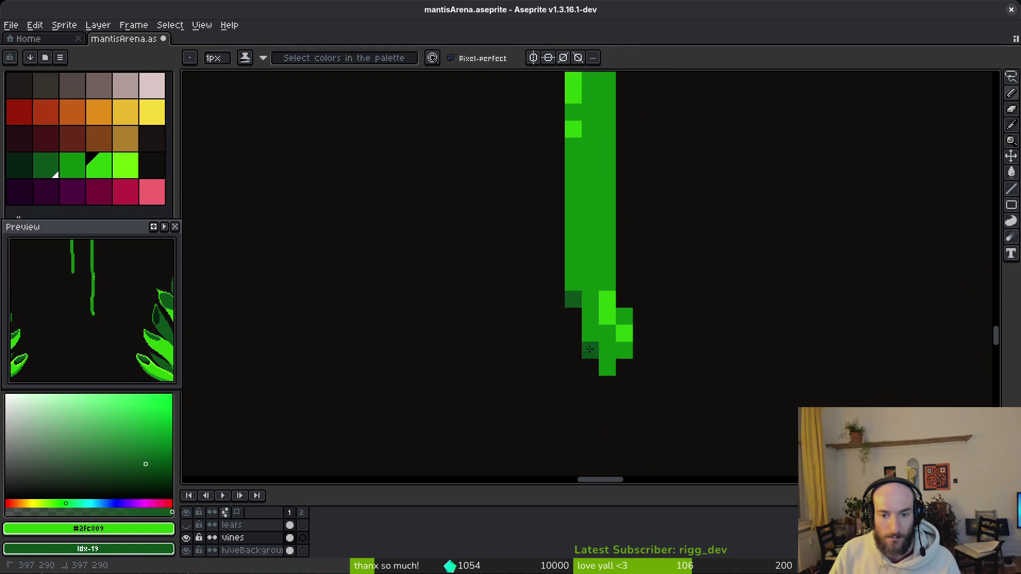
scroll(675, 399, down, 4)
scroll(636, 341, up, 4)
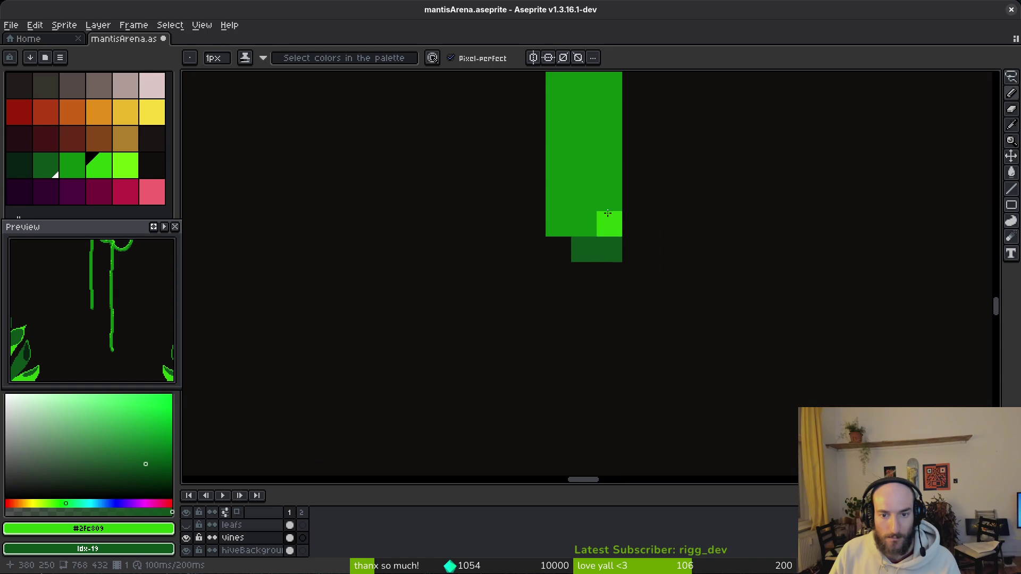
scroll(647, 185, down, 1)
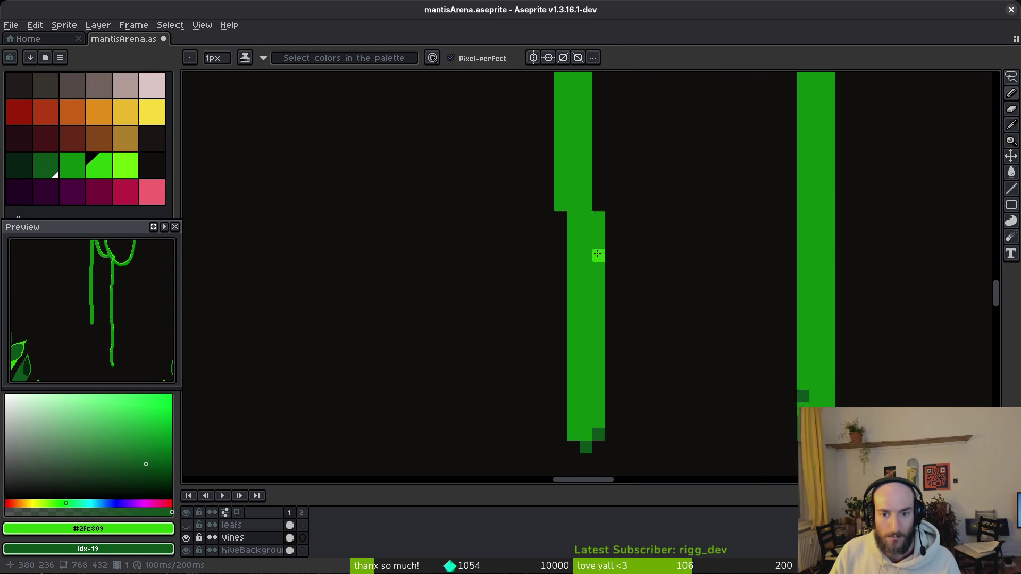
scroll(598, 255, up, 3)
mouse_move(562, 96)
mouse_down()
mouse_move(589, 164)
mouse_move(585, 253)
mouse_up()
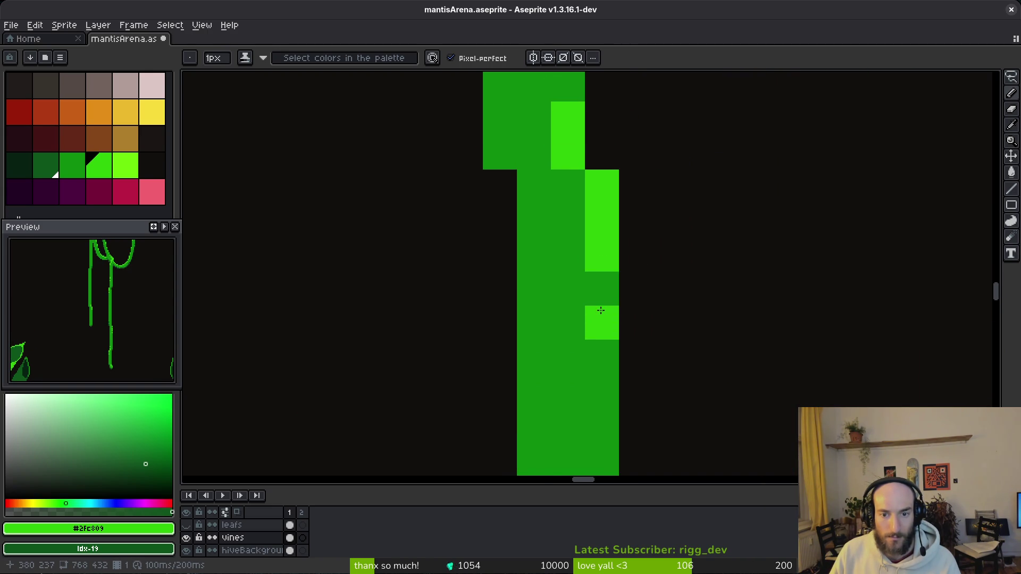
scroll(590, 323, down, 3)
scroll(566, 389, up, 3)
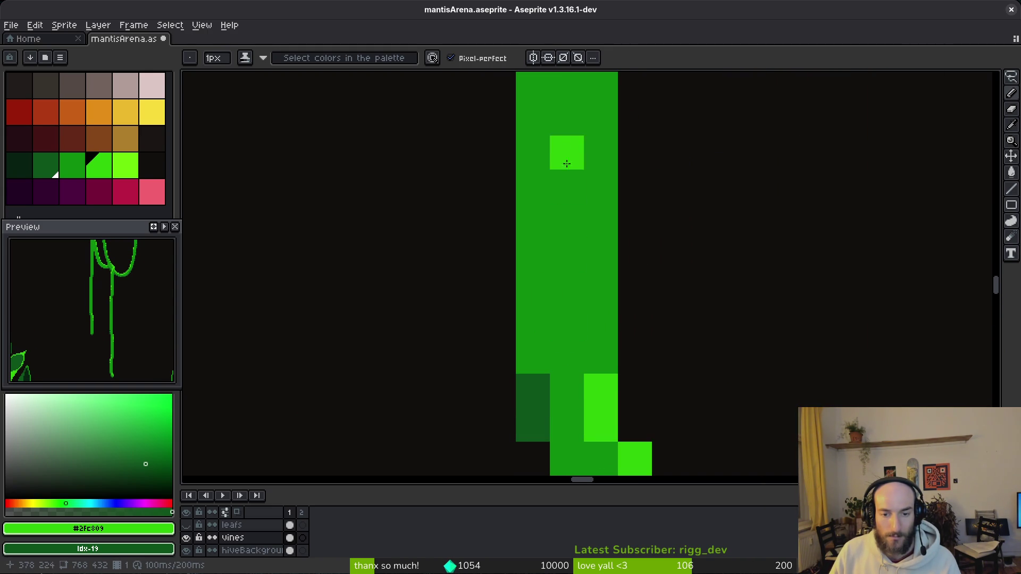
scroll(559, 236, down, 3)
scroll(575, 220, up, 2)
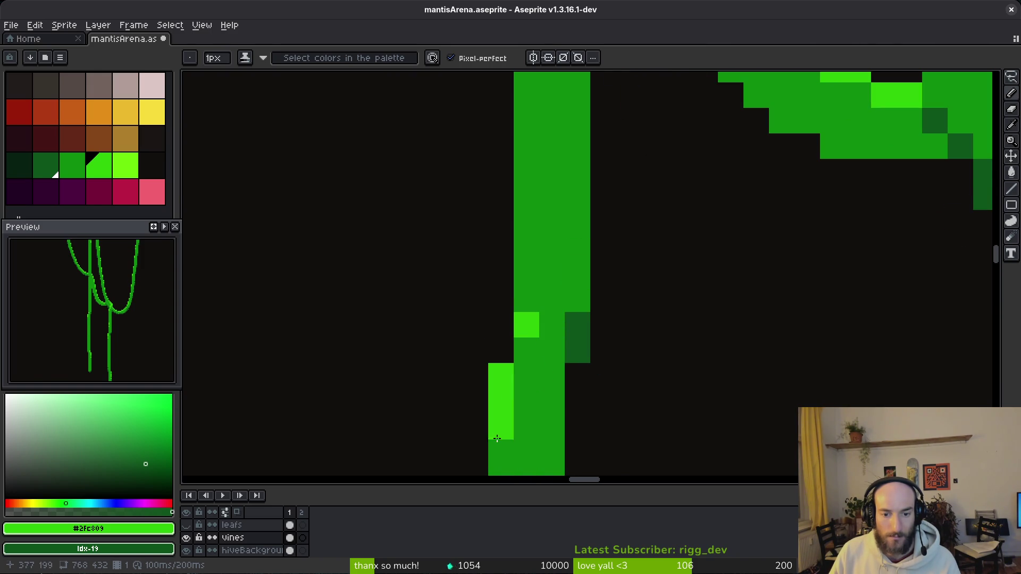
scroll(543, 191, down, 2)
scroll(543, 191, up, 1)
scroll(544, 213, down, 1)
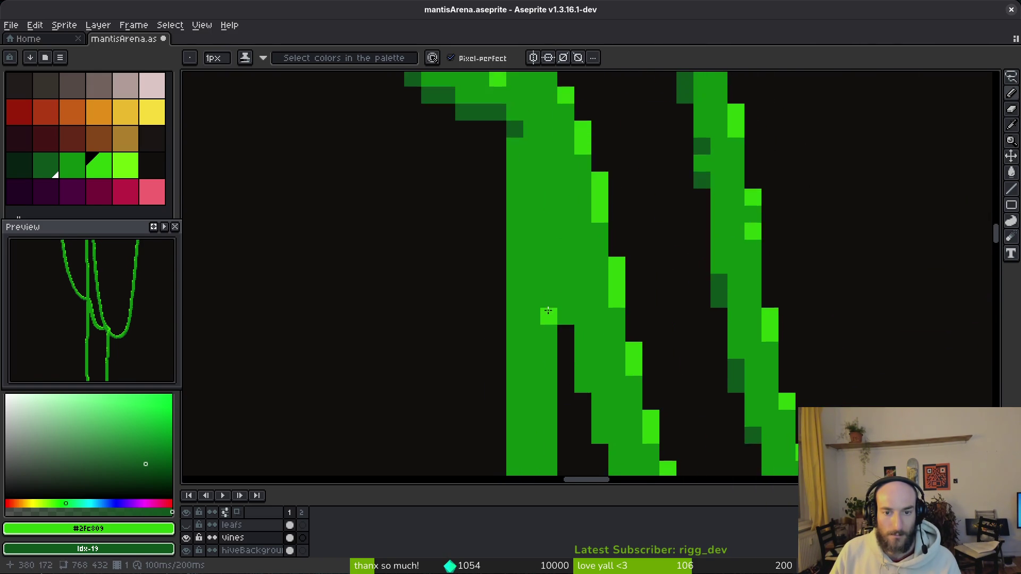
scroll(544, 228, down, 2)
scroll(545, 240, up, 2)
scroll(551, 226, down, 3)
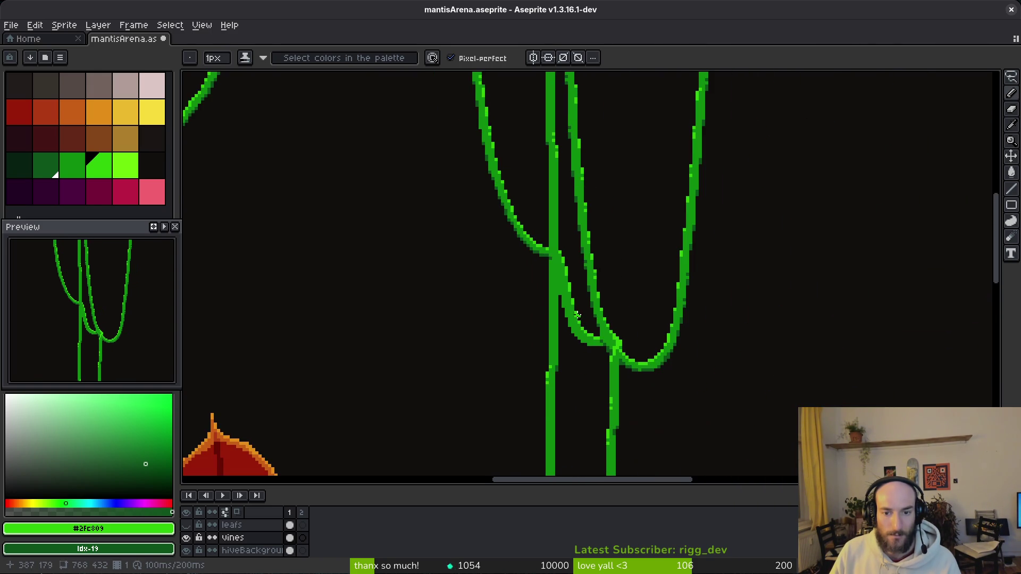
- Add dark shadow pixels along the lower vine edges and brighten the vine junction
scroll(553, 250, up, 3)
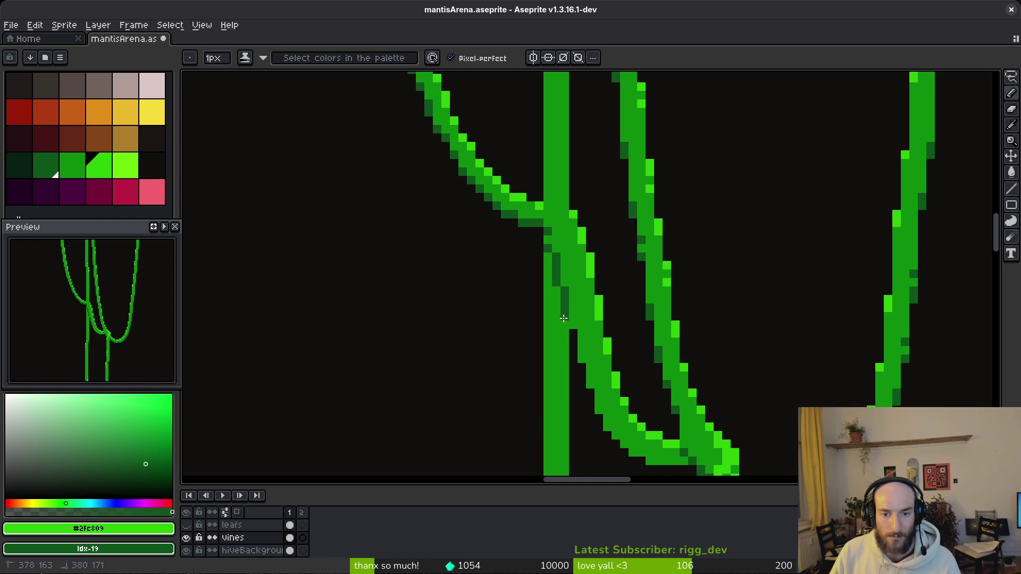
drag(548, 258, 548, 260)
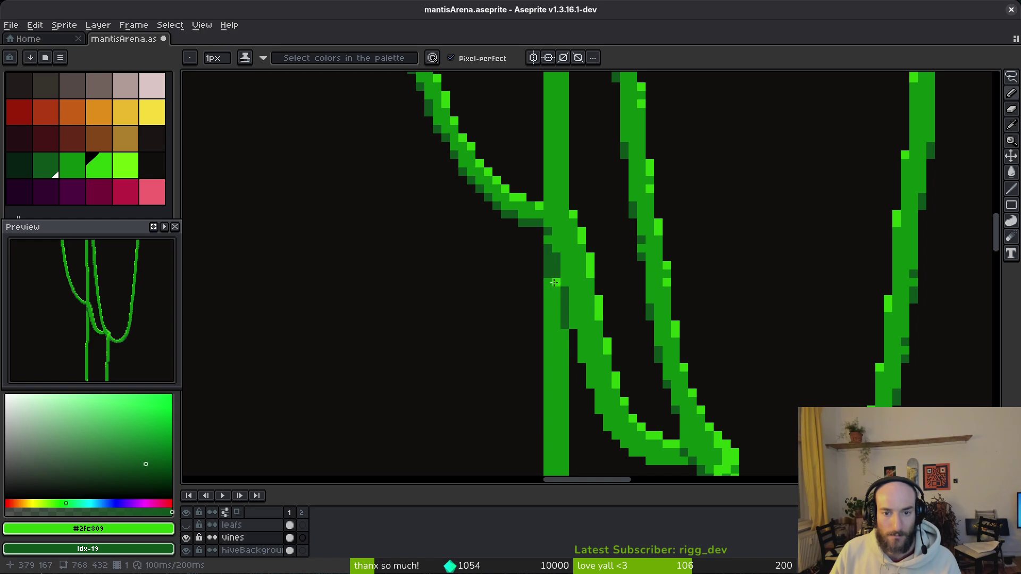
scroll(572, 228, up, 3)
drag(527, 188, 567, 206)
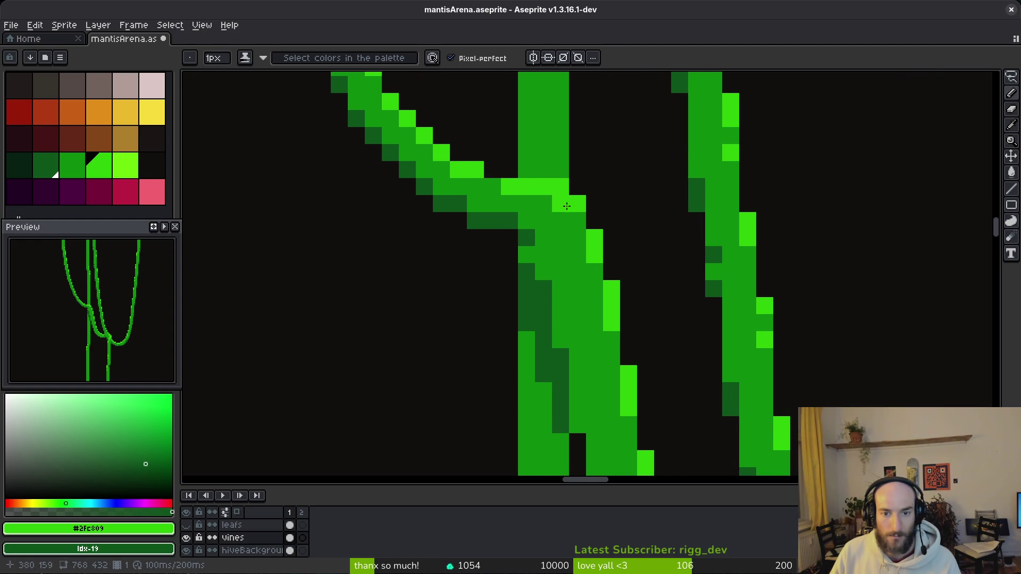
key(ctrl+z)
right_click(526, 256)
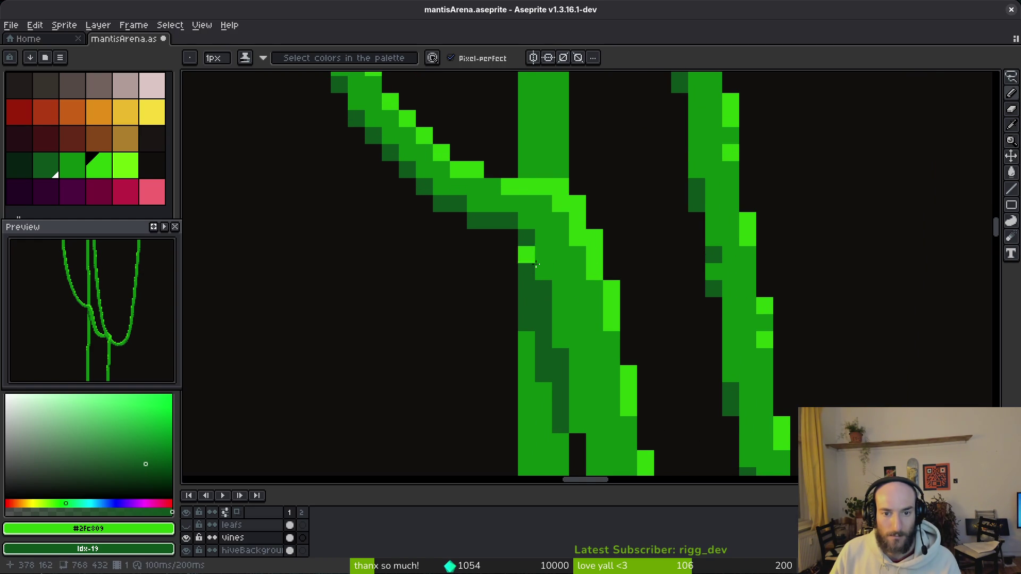
scroll(592, 357, down, 2)
scroll(588, 282, up, 2)
- Sample the medium and bright vine greens from the artwork
alt+click(588, 282)
scroll(576, 298, down, 5)
scroll(622, 358, up, 4)
scroll(560, 226, down, 4)
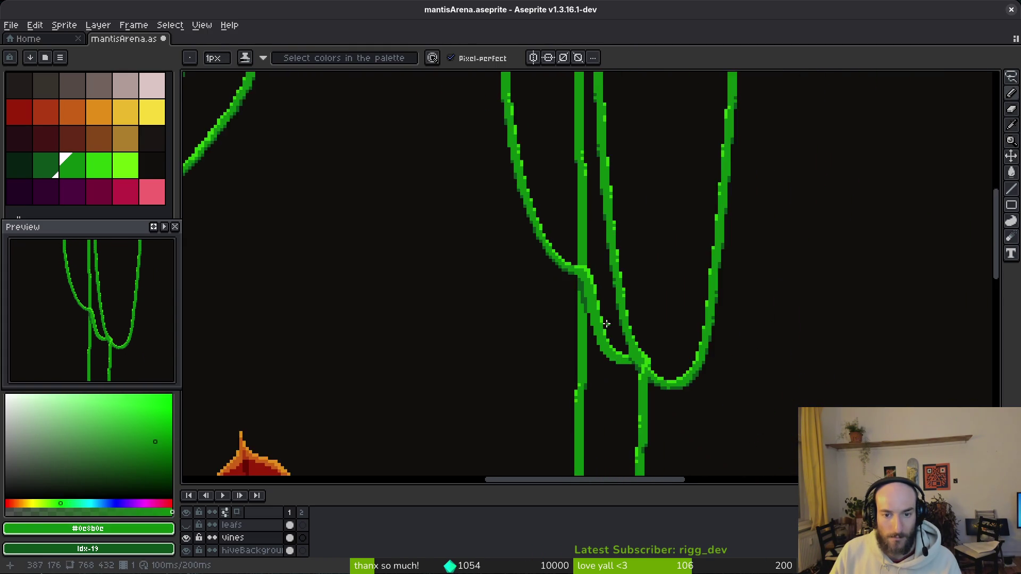
scroll(559, 226, up, 1)
alt+click(561, 230)
scroll(563, 283, down, 4)
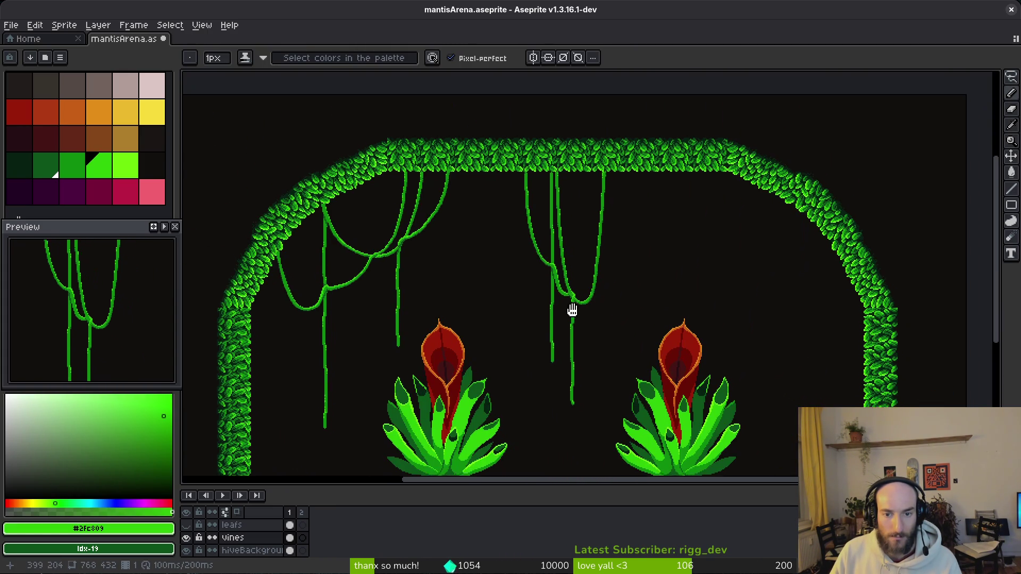
scroll(563, 283, up, 4)
scroll(563, 283, down, 4)
drag(563, 287, 563, 316)
scroll(562, 316, up, 5)
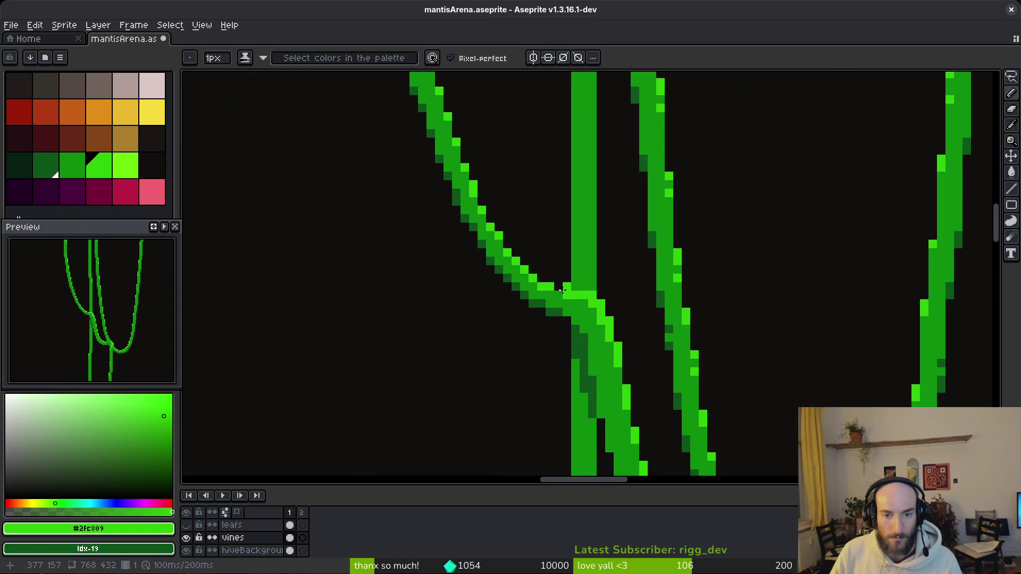
scroll(558, 286, down, 5)
scroll(523, 281, up, 5)
scroll(522, 285, down, 2)
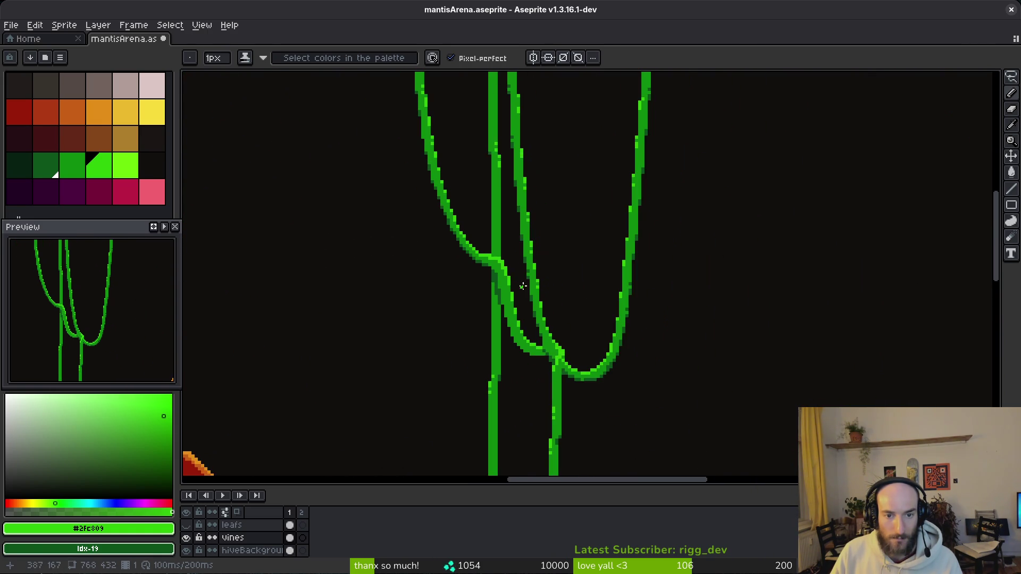
scroll(489, 262, up, 1)
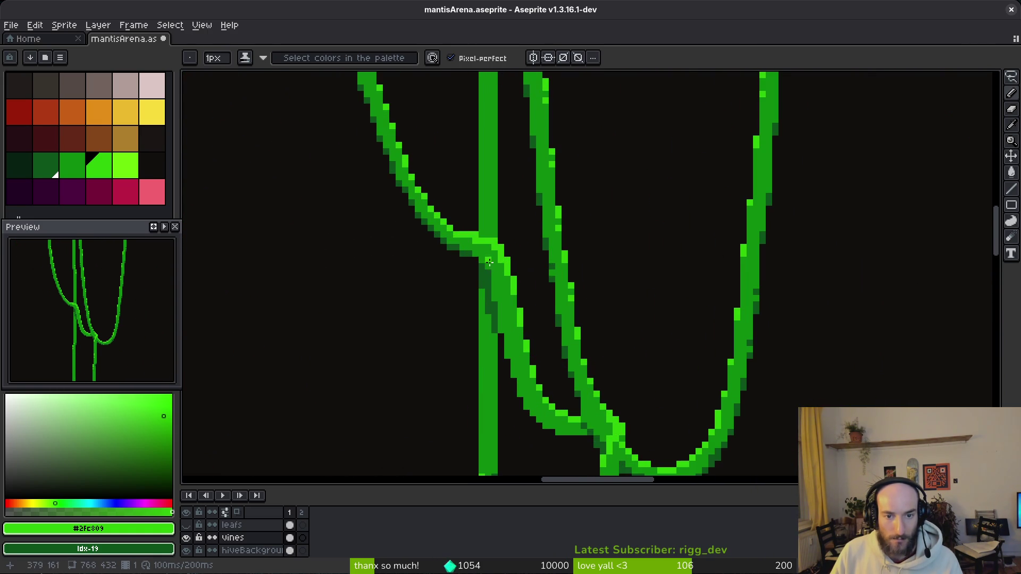
- Sample the dark shadow and medium vine greens, then save mantisArena.aseprite
alt+click(472, 238)
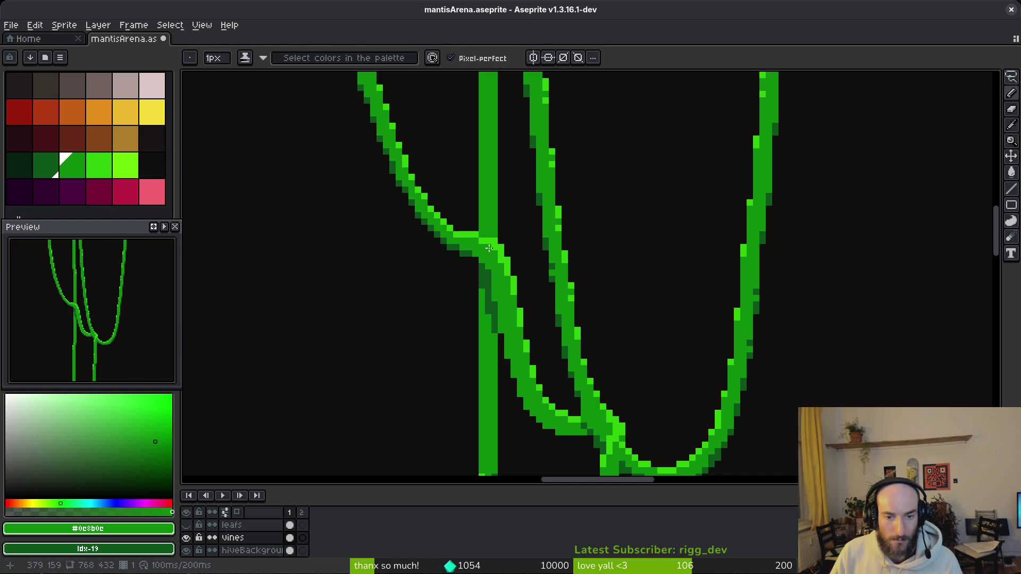
alt+click(486, 238)
scroll(524, 278, down, 2)
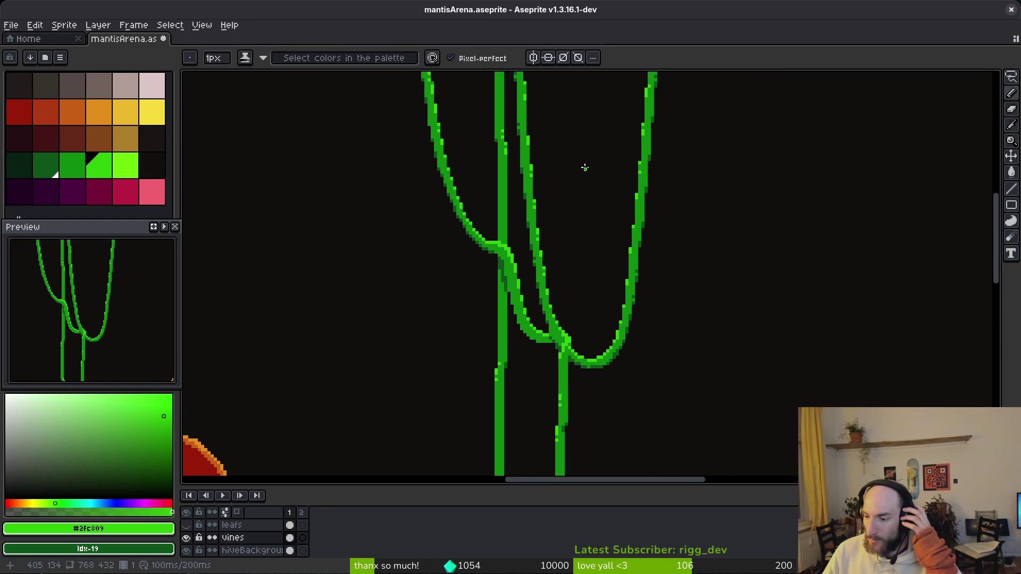
scroll(547, 262, up, 3)
alt+click(531, 236)
alt+click(553, 221)
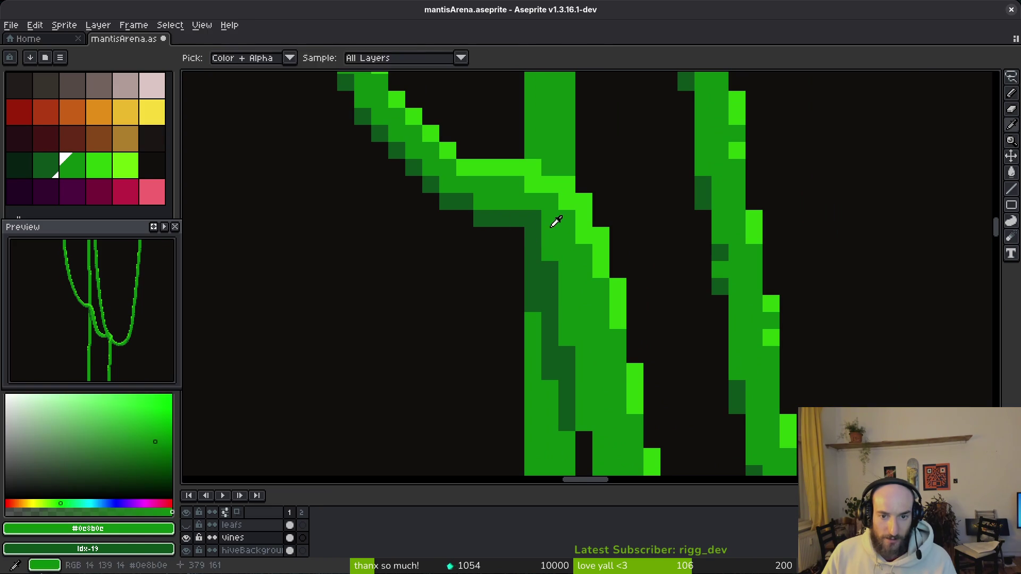
scroll(673, 341, down, 3)
key(ctrl+s)
scroll(560, 200, down, 4)
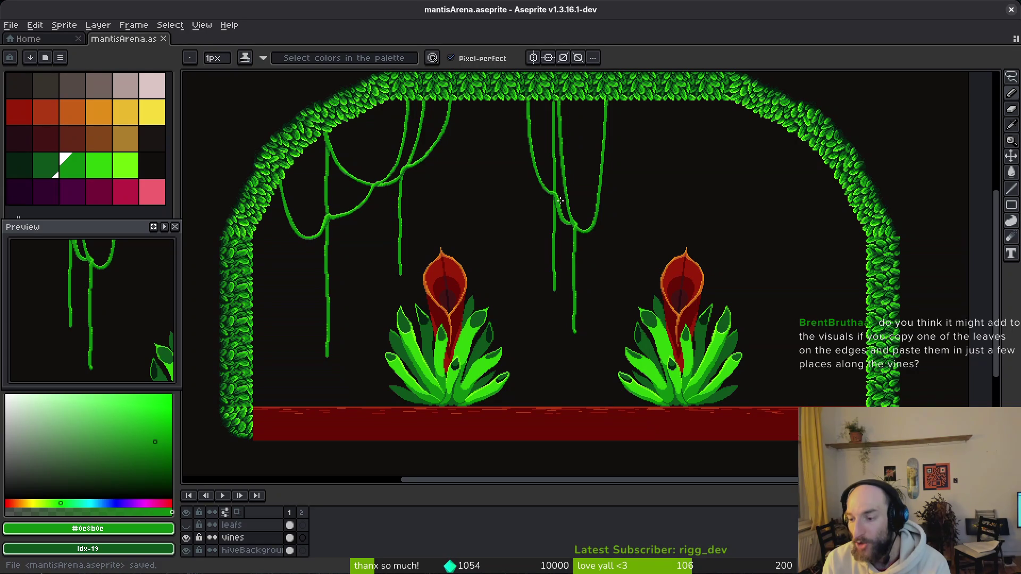
scroll(533, 228, left, 3)
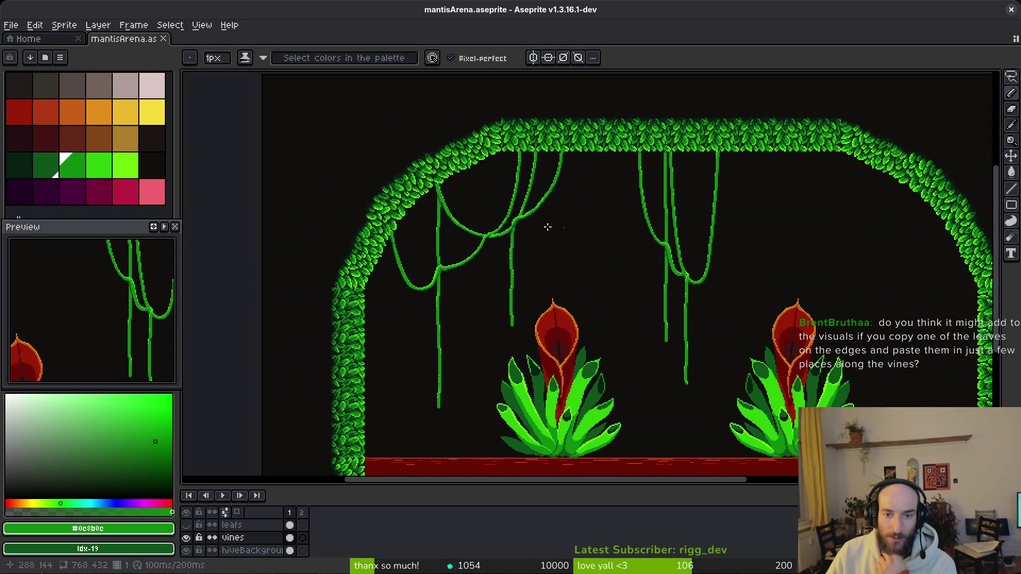
- Show the leafs layer and box-select the first small leaf cluster with the rectangular marquee
scroll(615, 232, right, 2)
click(185, 525)
scroll(617, 287, up, 3)
key(m)
scroll(584, 250, right, 2)
scroll(478, 272, left, 4)
scroll(399, 274, left, 5)
scroll(399, 275, down, 1)
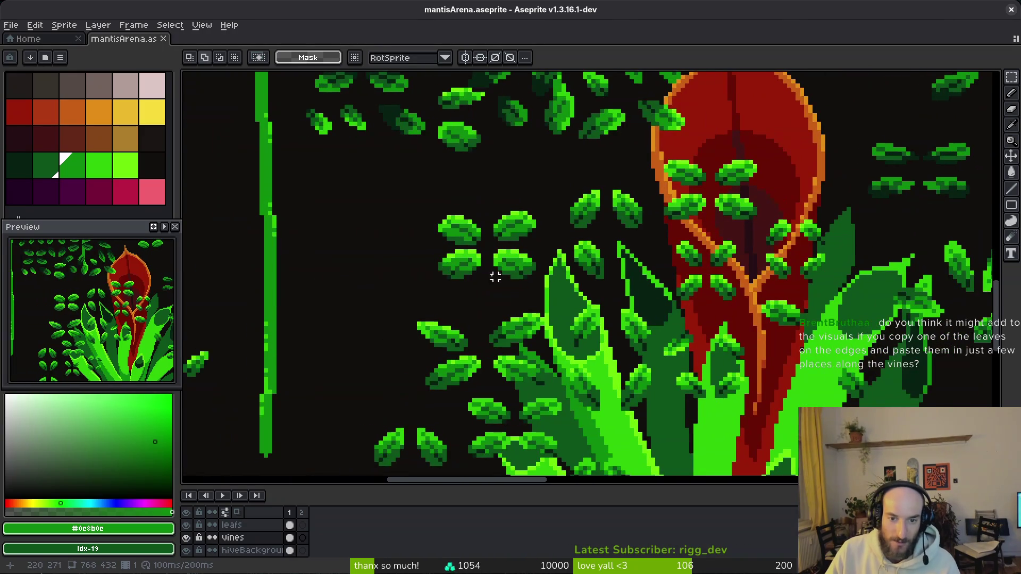
scroll(463, 287, left, 5)
scroll(463, 288, down, 3)
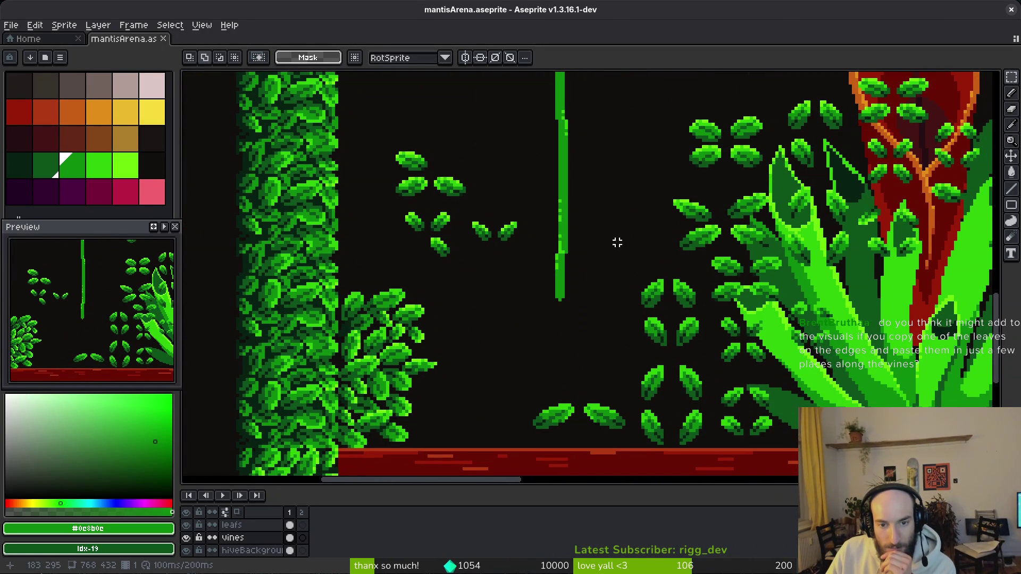
scroll(480, 217, down, 1)
scroll(511, 262, up, 3)
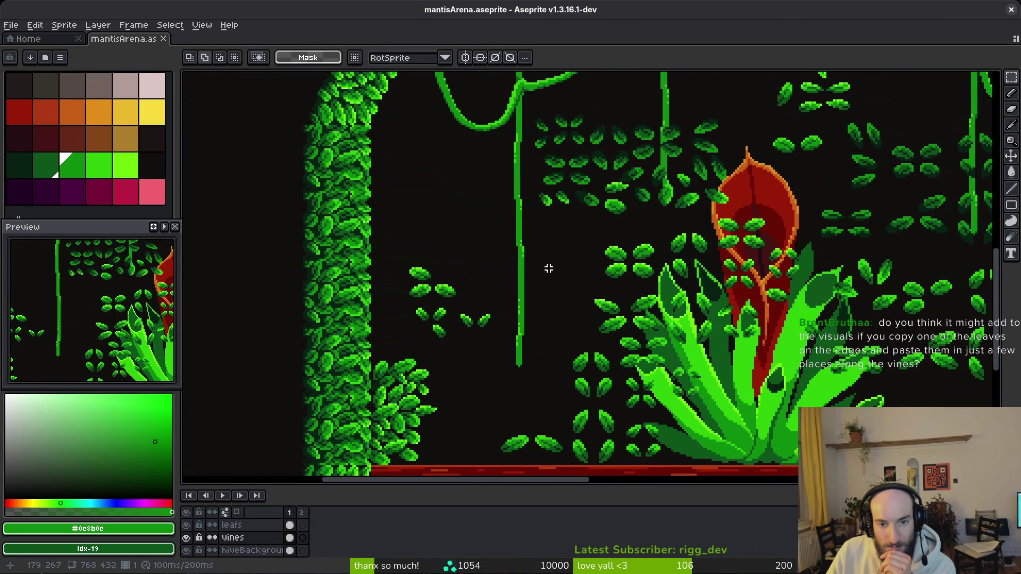
scroll(481, 323, down, 1)
scroll(515, 353, left, 1)
mouse_move(438, 206)
mouse_down()
mouse_move(537, 296)
mouse_move(530, 296)
mouse_up()
- Add the lower cluster, the vine leaves and the right-side clusters to the selection
scroll(604, 258, up, 3)
scroll(644, 295, right, 2)
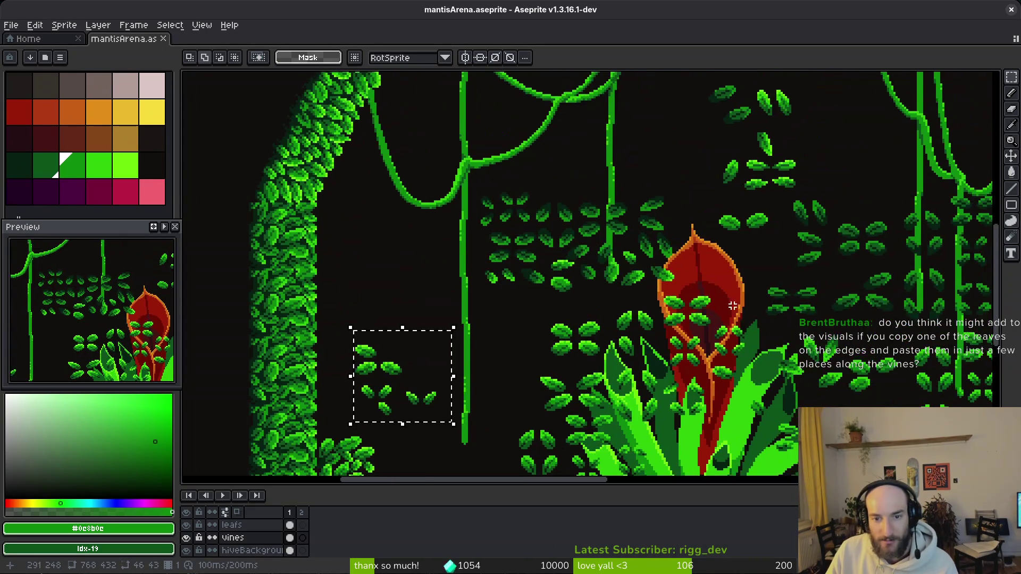
scroll(645, 295, right, 3)
scroll(645, 295, down, 1)
scroll(700, 278, up, 3)
scroll(737, 219, down, 1)
drag(629, 315, 748, 424)
scroll(747, 424, down, 2)
scroll(699, 400, left, 2)
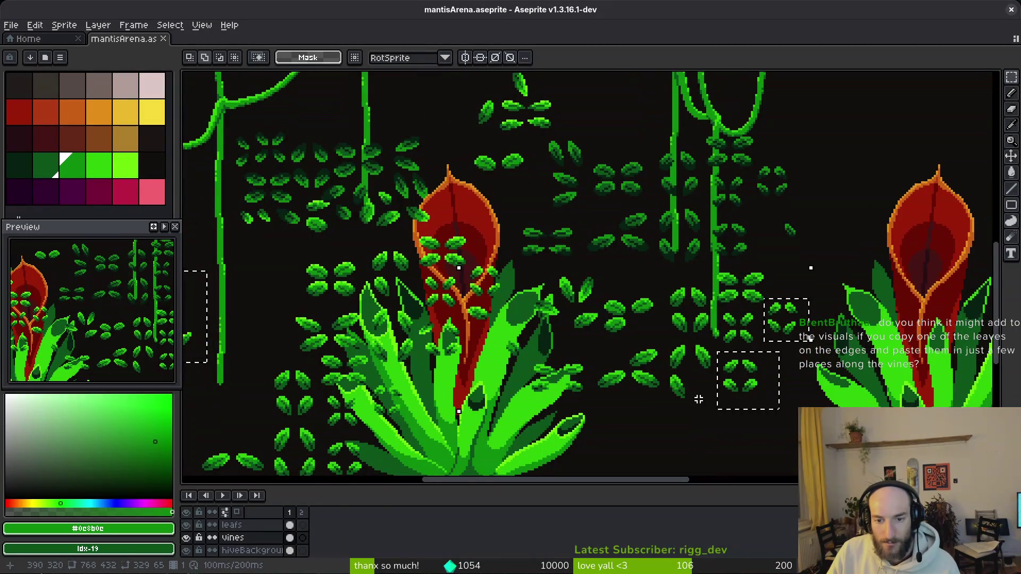
scroll(691, 367, up, 2)
drag(777, 235, 732, 302)
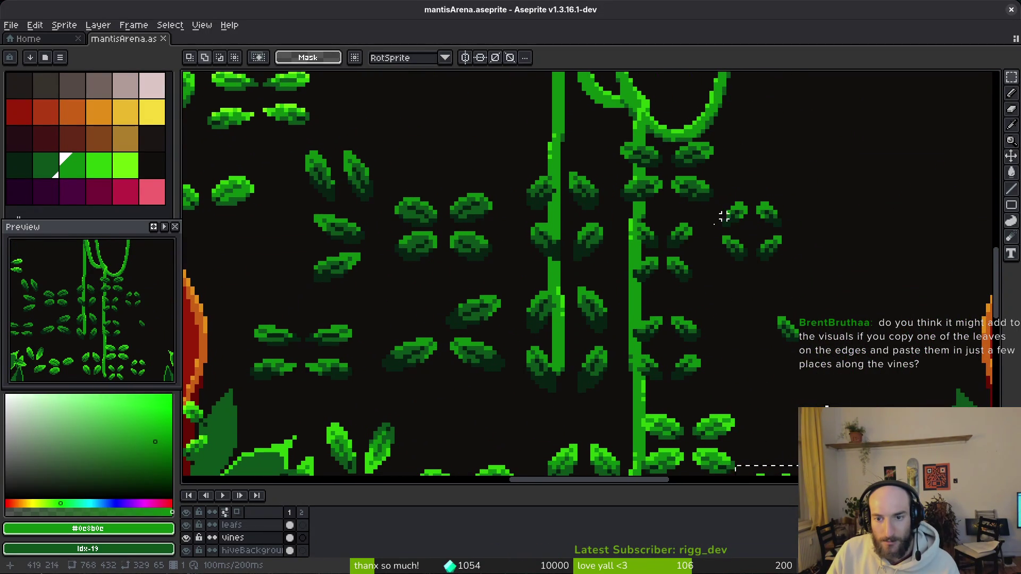
scroll(740, 212, down, 2)
scroll(664, 344, up, 2)
drag(617, 224, 706, 303)
drag(713, 201, 816, 292)
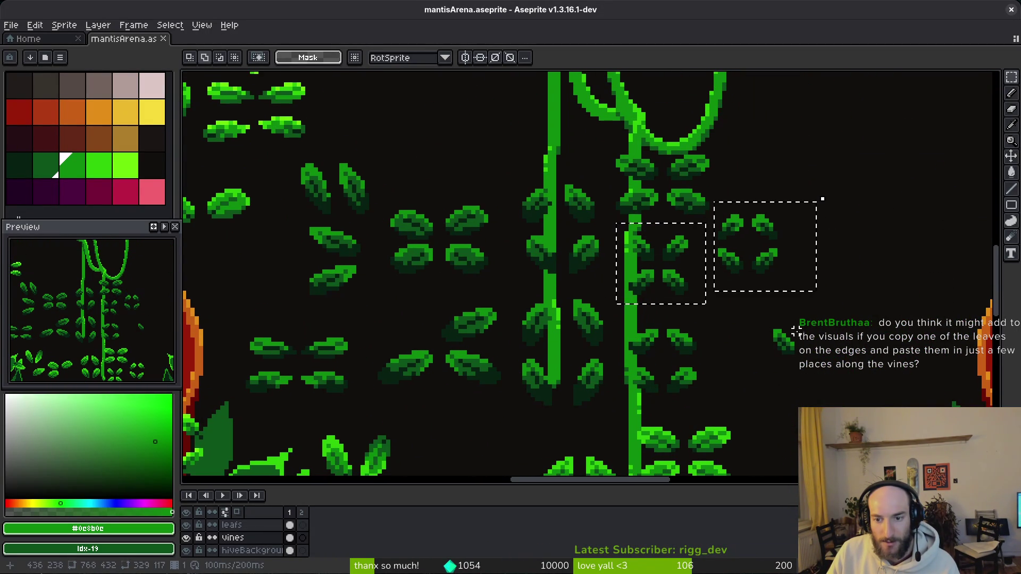
mouse_move(734, 311)
mouse_down()
mouse_move(843, 391)
mouse_move(622, 399)
mouse_up()
- Add the leaves on the red plant to the selection and make leafs the active layer
scroll(617, 401, down, 2)
mouse_move(557, 407)
mouse_down()
mouse_move(733, 336)
mouse_move(795, 245)
mouse_up()
scroll(603, 255, up, 3)
drag(571, 220, 685, 311)
scroll(476, 324, down, 2)
drag(476, 324, 548, 277)
scroll(494, 334, up, 2)
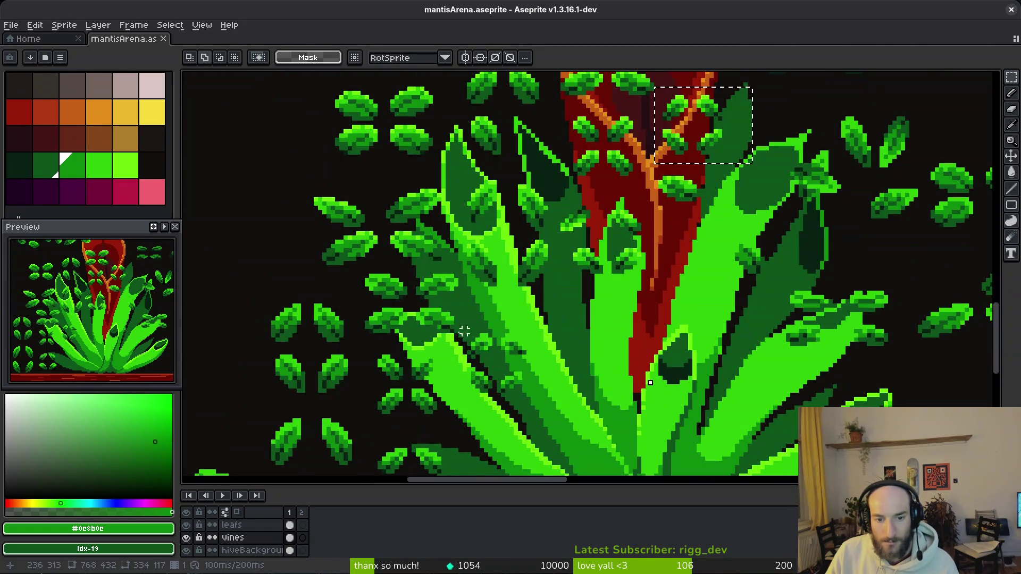
drag(459, 325, 565, 415)
mouse_move(401, 431)
mouse_down()
mouse_move(408, 352)
mouse_move(473, 450)
mouse_up()
scroll(498, 400, down, 2)
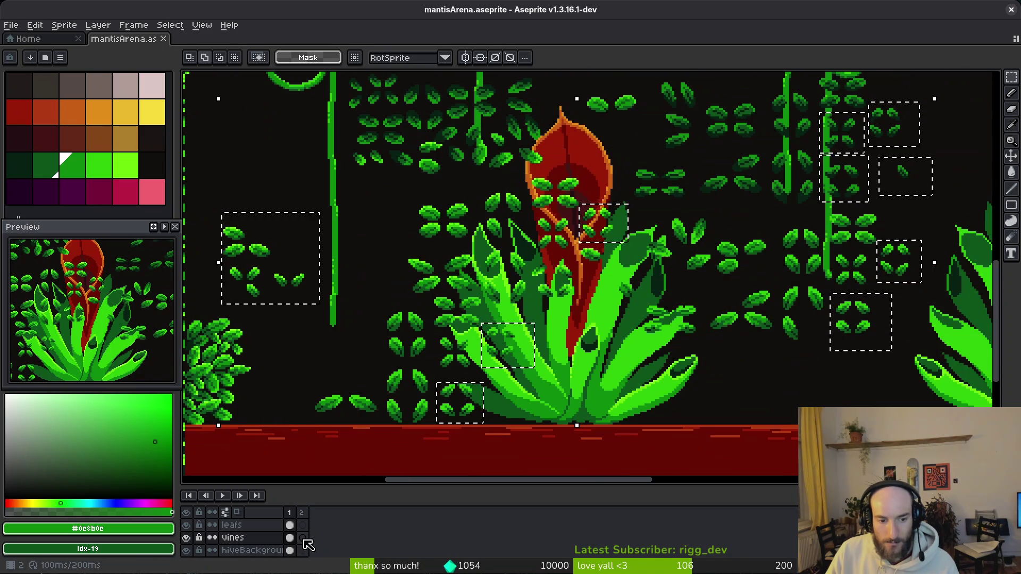
click(290, 525)
- Restore the leaf-cluster selection, make the vines layer active and hide the leafs layer
click(187, 538)
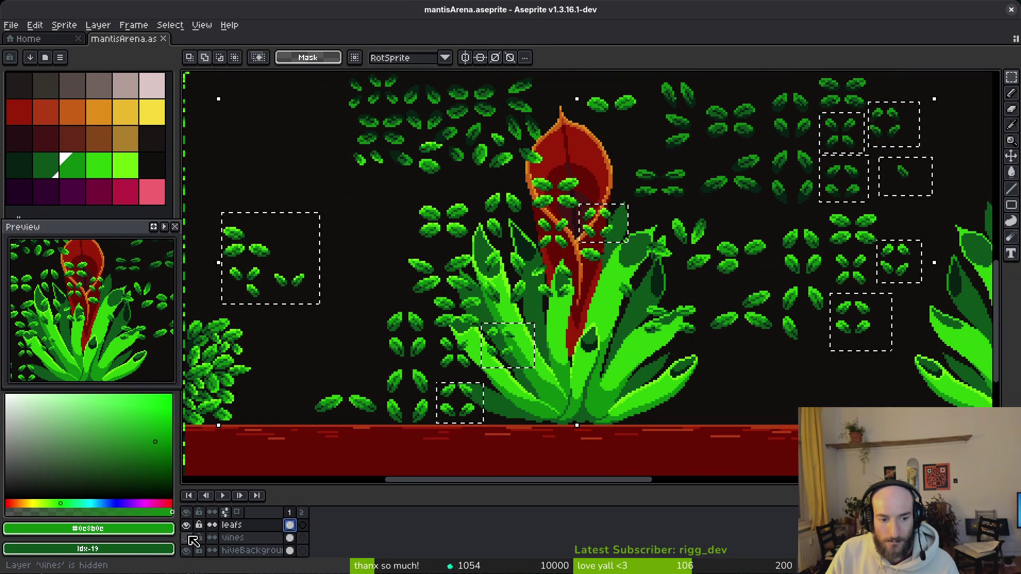
click(186, 537)
click(186, 525)
scroll(554, 311, down, 3)
key(ctrl+d)
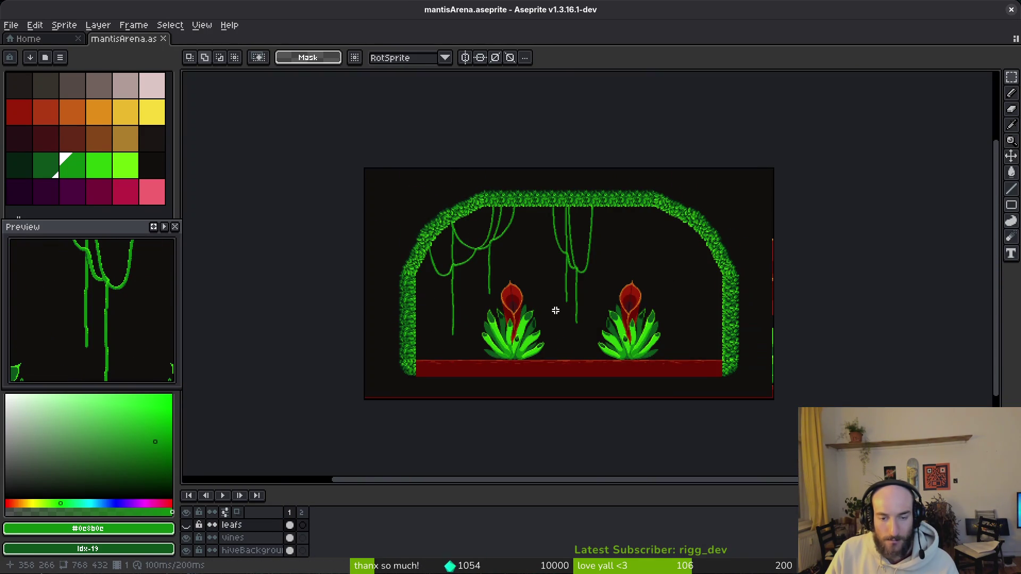
click(186, 525)
key(ctrl+shift+d)
click(290, 537)
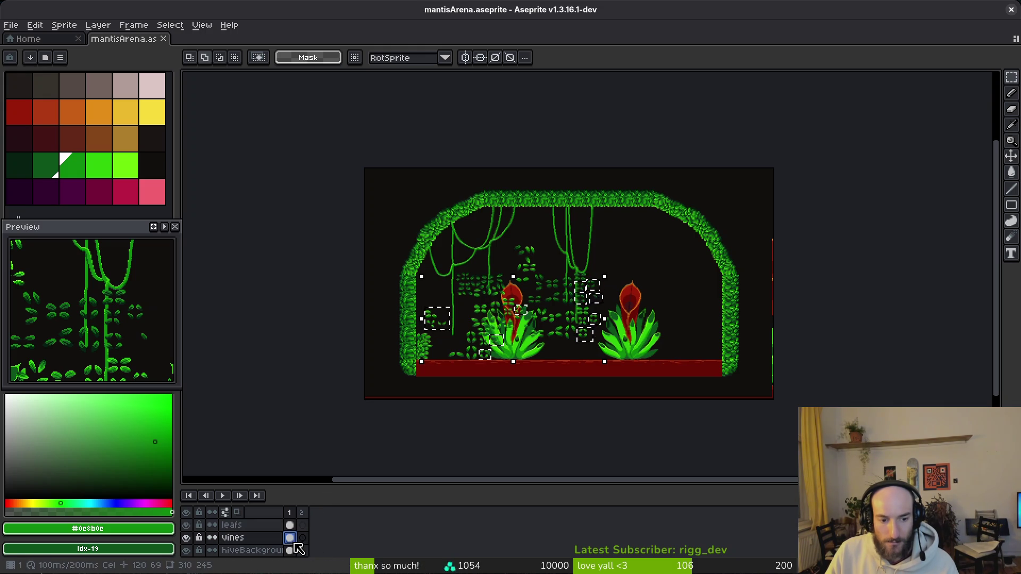
key(4)
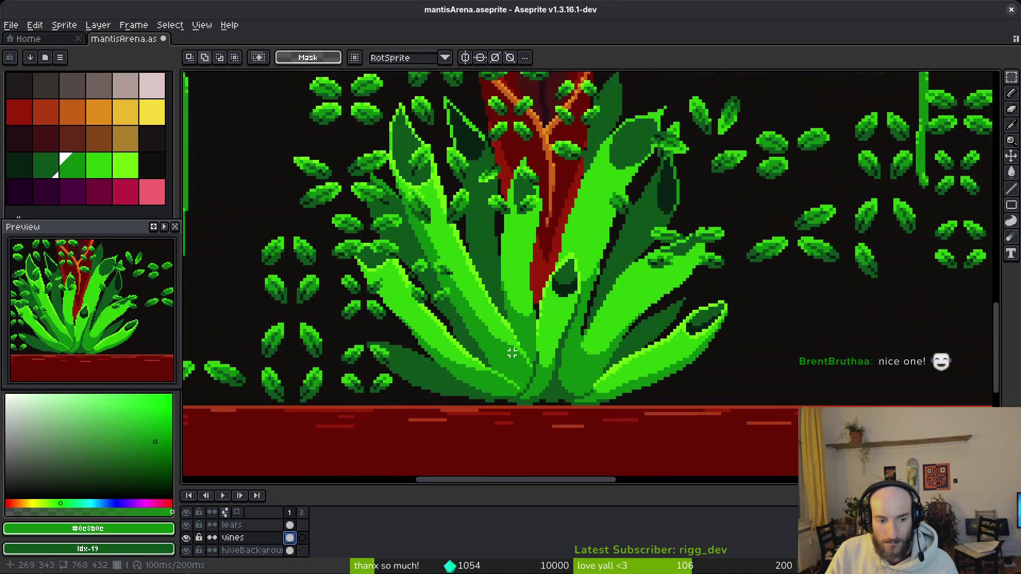
key(ctrl+z)
click(290, 525)
scroll(479, 313, down, 2)
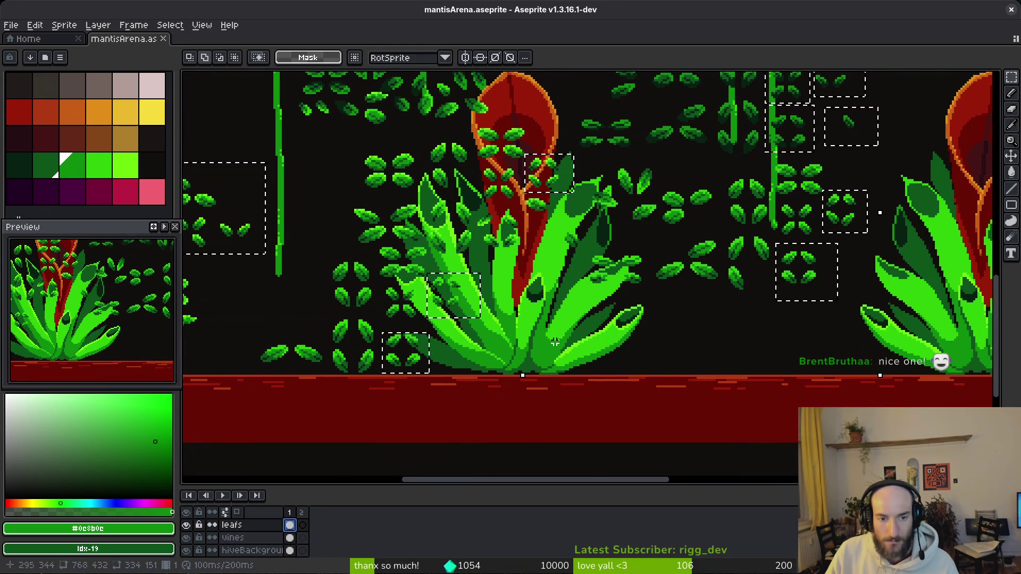
click(289, 537)
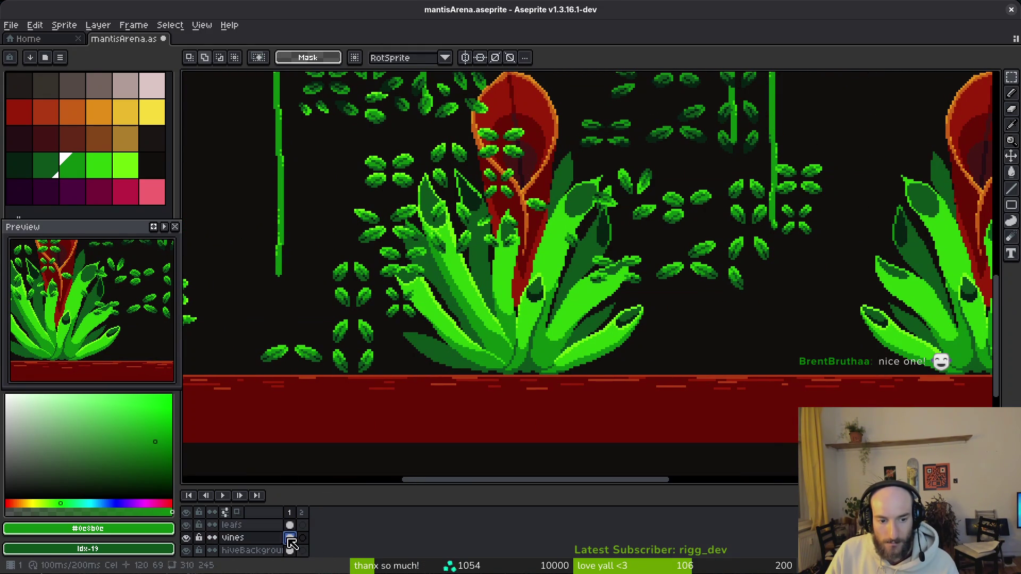
click(186, 525)
scroll(585, 276, down, 3)
- Paste the leaf clusters onto the vines layer and place them up and right over the vines
key(ctrl+v)
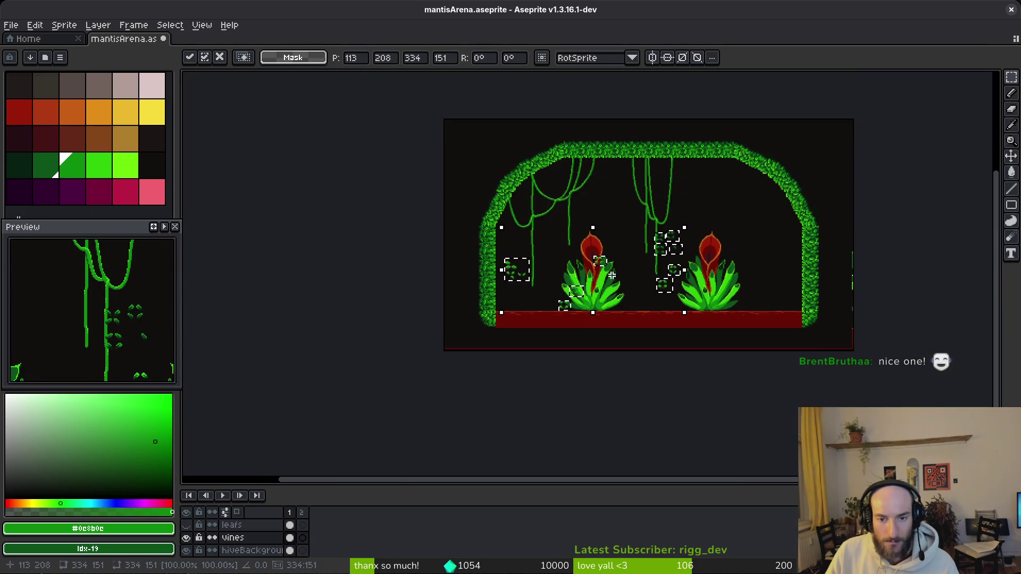
scroll(610, 289, up, 3)
scroll(618, 274, down, 2)
drag(618, 274, 671, 181)
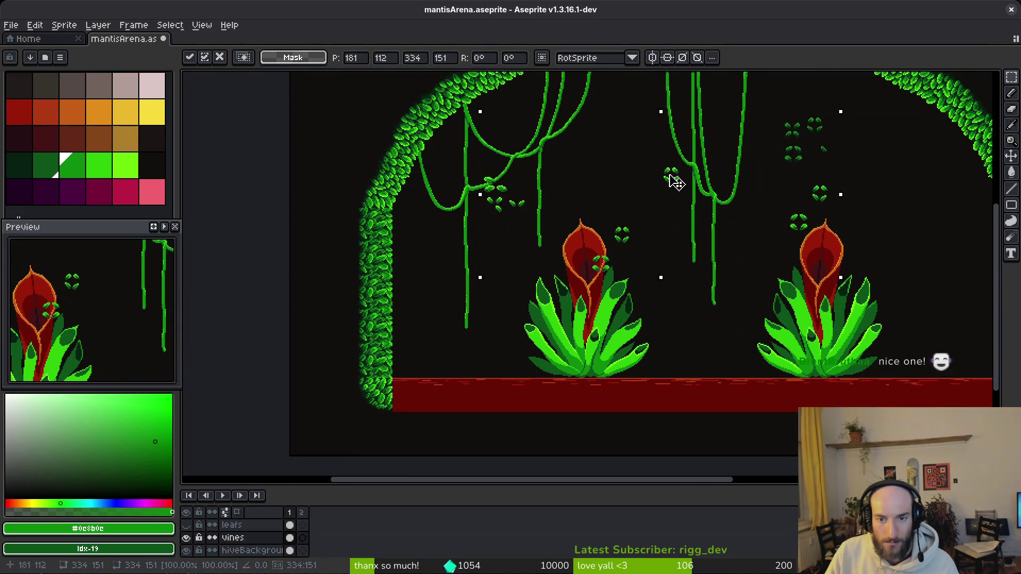
key(Return)
key(ctrl+z)
key(ctrl+z)
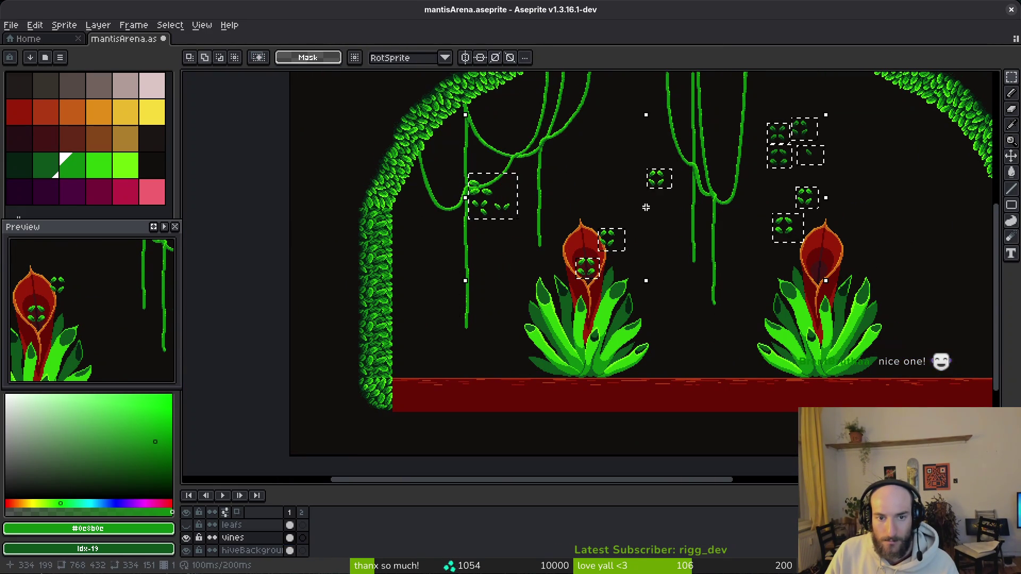
key(ctrl+v)
mouse_move(725, 255)
mouse_down()
mouse_move(834, 196)
mouse_move(911, 183)
mouse_move(939, 206)
mouse_move(825, 190)
mouse_move(813, 206)
mouse_up()
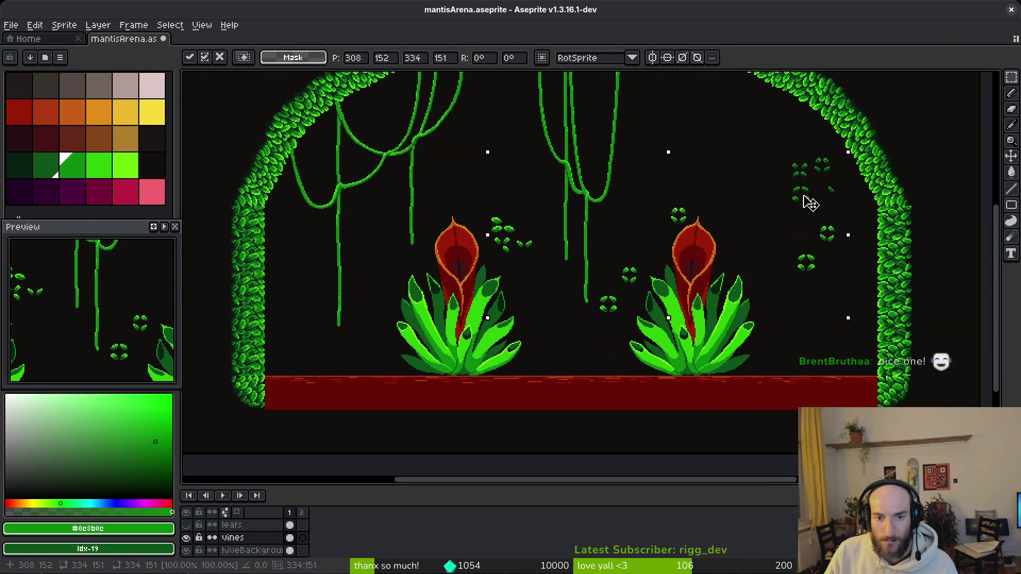
key(Return)
- Move individual leaf clusters up-left and left so they sit against the hanging vines
mouse_move(648, 189)
mouse_down()
mouse_move(716, 241)
mouse_move(535, 221)
mouse_move(505, 205)
mouse_up()
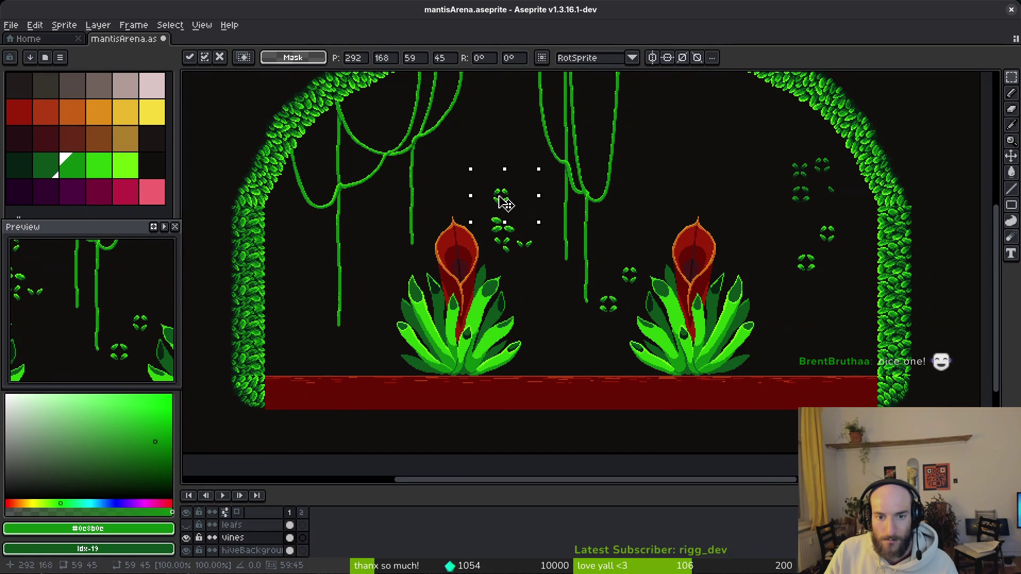
key(Return)
mouse_move(592, 260)
mouse_down()
mouse_move(654, 335)
mouse_move(468, 203)
mouse_move(476, 200)
mouse_up()
key(Return)
drag(766, 146, 889, 308)
mouse_move(802, 245)
mouse_down()
mouse_move(585, 292)
mouse_move(554, 278)
mouse_move(563, 276)
mouse_up()
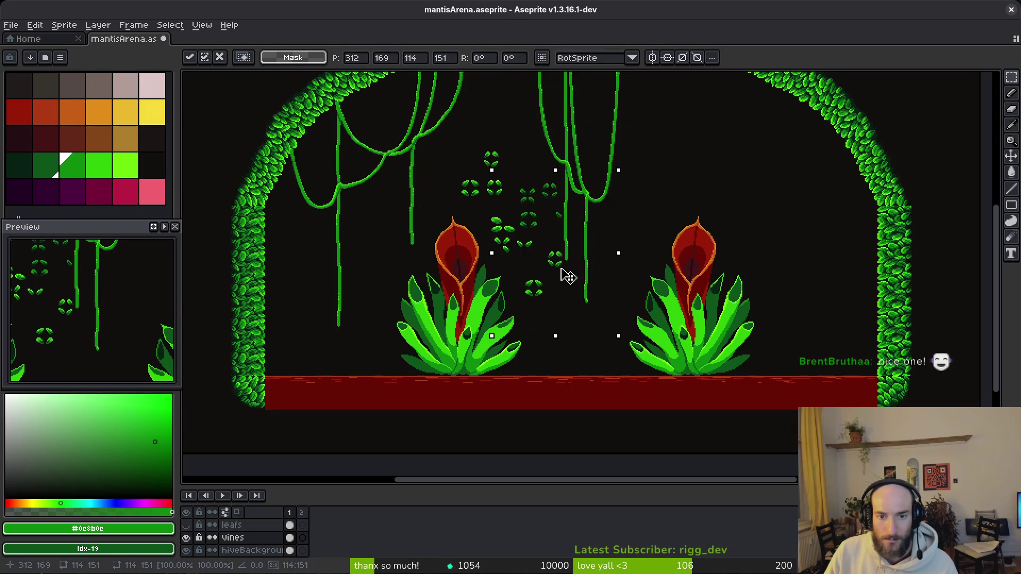
mouse_move(633, 276)
mouse_down()
mouse_move(697, 200)
mouse_move(719, 214)
mouse_up()
key(Return)
scroll(686, 244, up, 2)
drag(646, 235, 688, 272)
mouse_move(675, 259)
mouse_down()
mouse_move(672, 226)
mouse_move(745, 252)
mouse_move(710, 226)
mouse_up()
key(Return)
key(Return)
mouse_move(649, 148)
mouse_down()
mouse_move(751, 246)
mouse_move(542, 205)
mouse_move(710, 209)
mouse_up()
- Rearrange larger groups of leaves into loose columns between the vines and commit
key(Return)
scroll(535, 237, up, 3)
drag(456, 224, 665, 366)
drag(616, 342, 513, 266)
scroll(570, 278, up, 3)
drag(399, 135, 692, 420)
mouse_move(402, 415)
mouse_down()
mouse_move(620, 484)
mouse_move(650, 476)
mouse_up()
mouse_move(543, 365)
mouse_down()
mouse_move(554, 405)
mouse_move(525, 401)
mouse_up()
key(Return)
scroll(707, 257, down, 5)
scroll(707, 258, up, 3)
mouse_move(666, 226)
mouse_down()
mouse_move(793, 361)
mouse_move(616, 378)
mouse_move(607, 387)
mouse_move(588, 353)
mouse_up()
scroll(589, 372, up, 3)
click(556, 282)
mouse_move(555, 281)
mouse_down()
mouse_move(641, 394)
mouse_move(592, 405)
mouse_move(367, 272)
mouse_up()
- Nudge the selected leaves right and down, then recentre the view on the red plant
scroll(521, 291, down, 5)
drag(498, 287, 536, 296)
key(Return)
scroll(493, 330, up, 5)
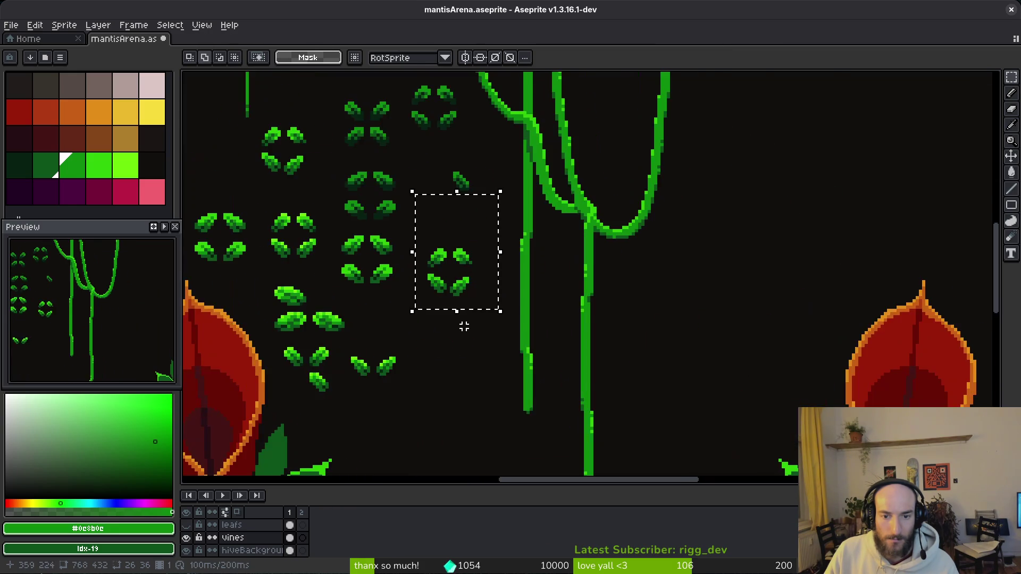
scroll(493, 330, down, 3)
scroll(487, 154, up, 2)
mouse_move(464, 175)
mouse_down()
mouse_move(575, 185)
mouse_move(549, 141)
mouse_up()
scroll(550, 141, down, 3)
scroll(517, 237, up, 3)
mouse_move(740, 313)
mouse_down()
mouse_move(623, 360)
mouse_move(565, 410)
mouse_move(538, 349)
mouse_move(602, 284)
mouse_move(604, 348)
mouse_up()
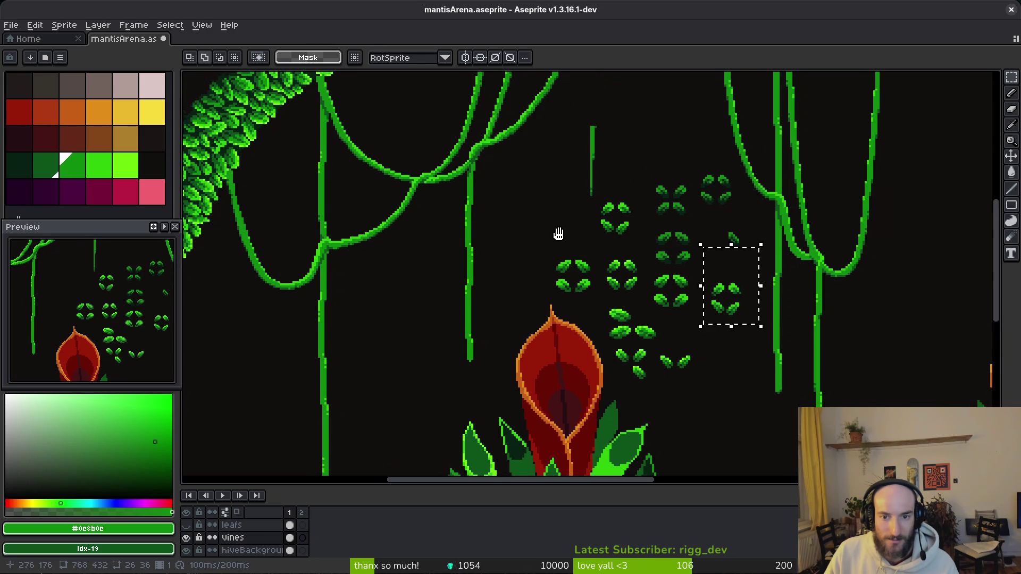
drag(559, 234, 555, 253)
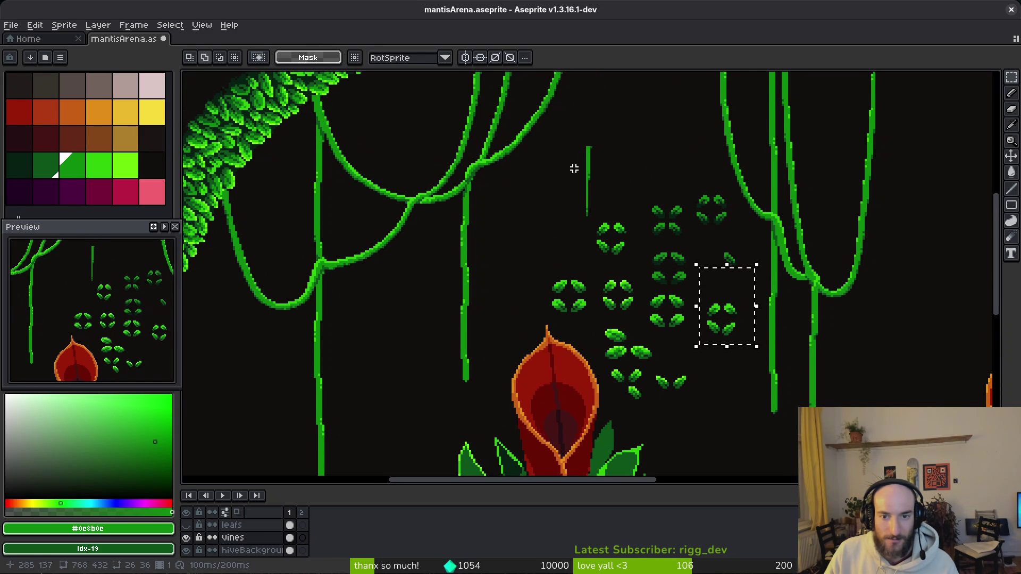
mouse_move(595, 175)
mouse_down()
mouse_move(563, 246)
mouse_move(586, 161)
mouse_move(535, 118)
mouse_move(585, 206)
mouse_move(610, 194)
mouse_up()
scroll(586, 333, up, 5)
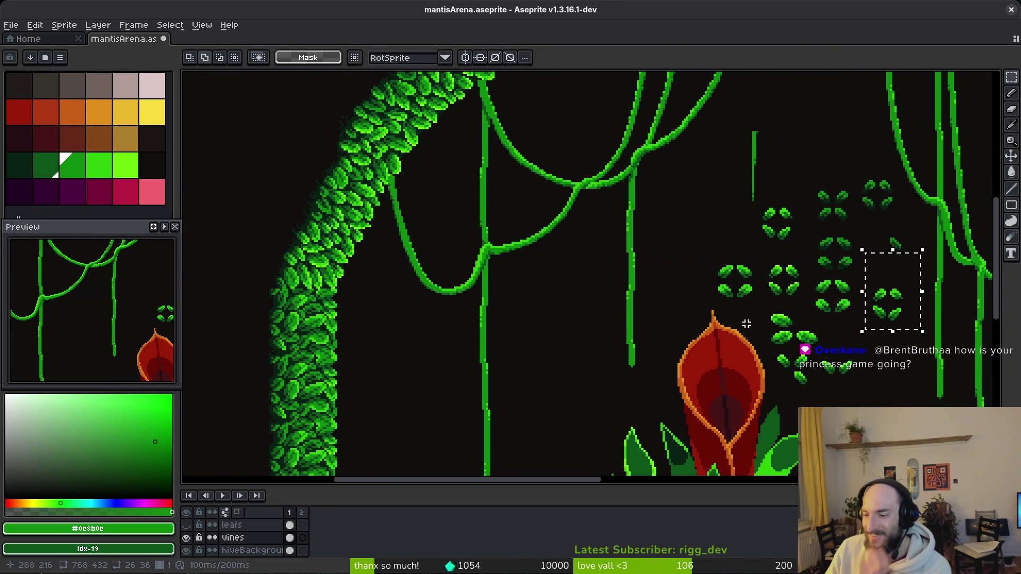
scroll(776, 356, right, 1)
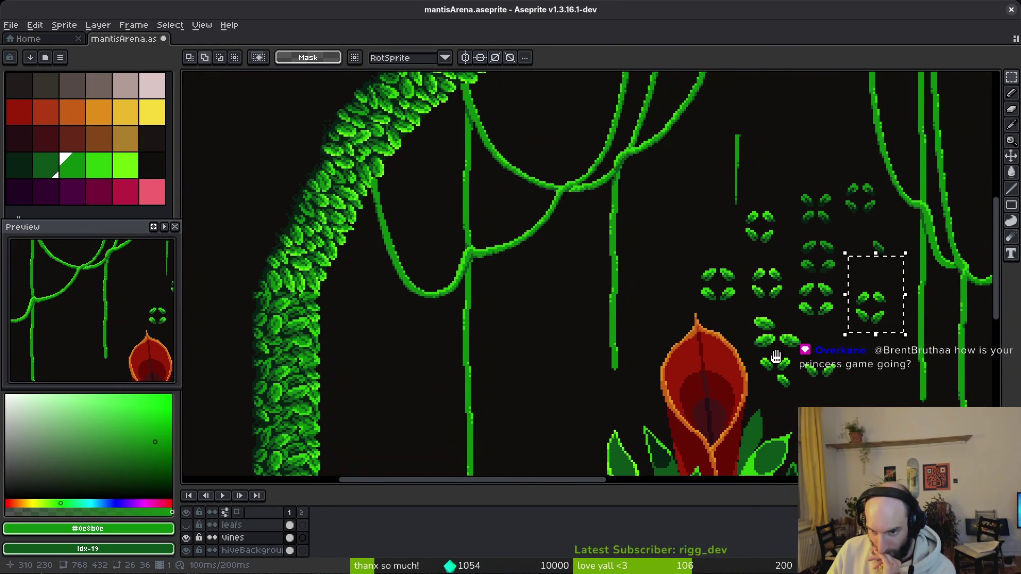
- Delete the loose leaves and vine piece on the right, then undo to restore them
drag(731, 133, 994, 397)
key(Delete)
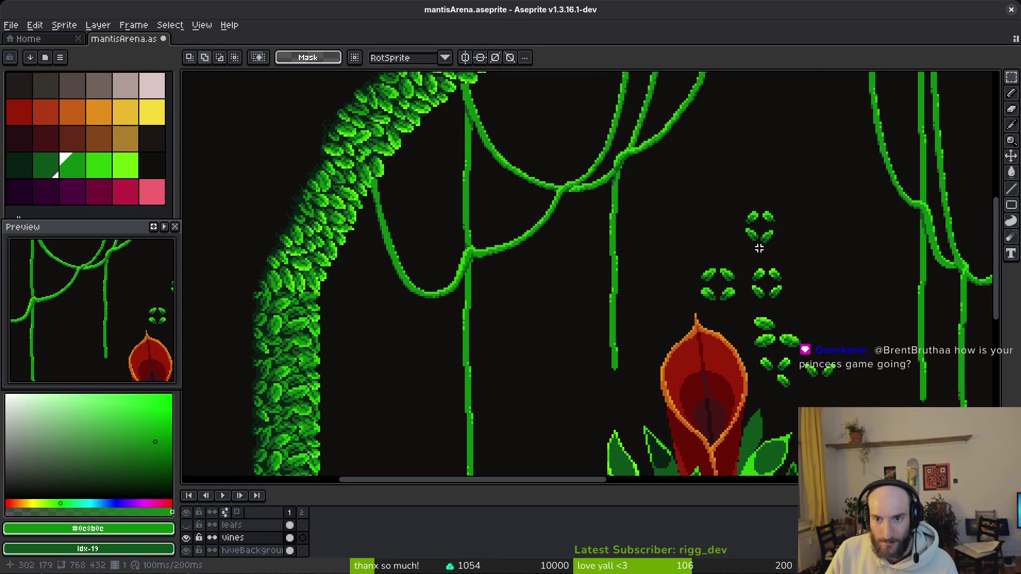
scroll(630, 307, down, 2)
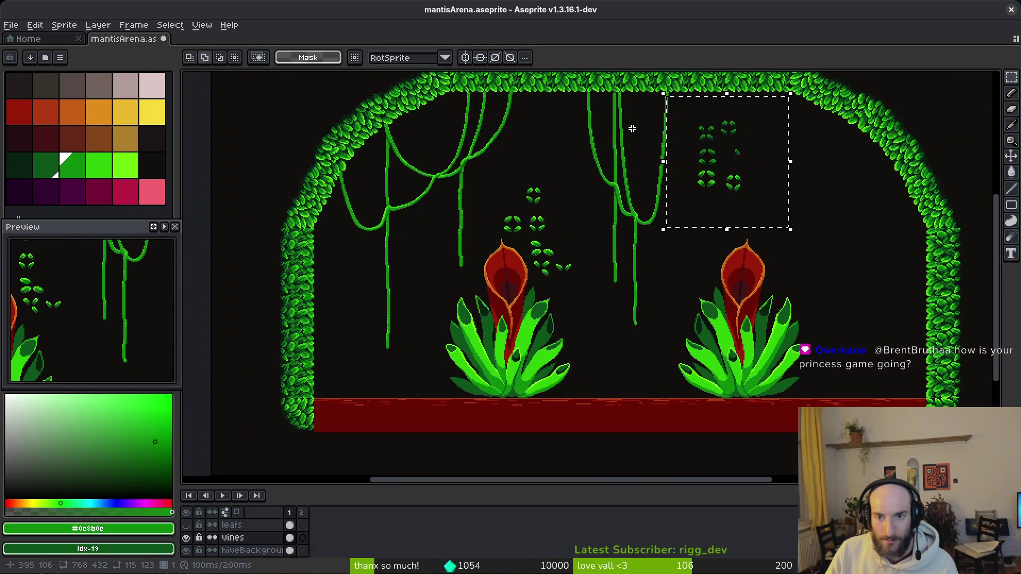
key(ctrl+z)
scroll(551, 189, up, 4)
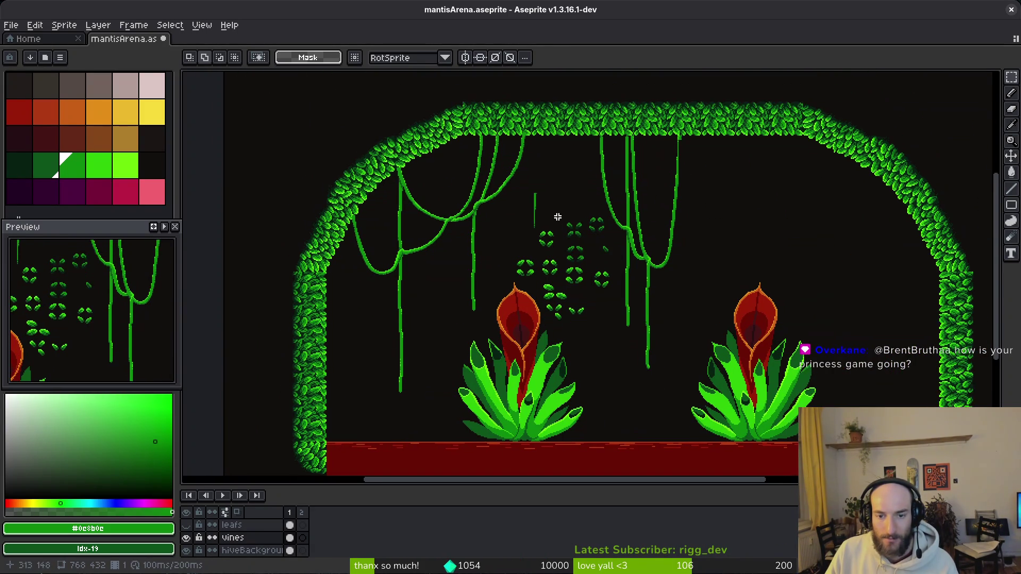
- Drop the stray vine-line selection and reposition a single leaf and another leaf group
drag(500, 229, 547, 353)
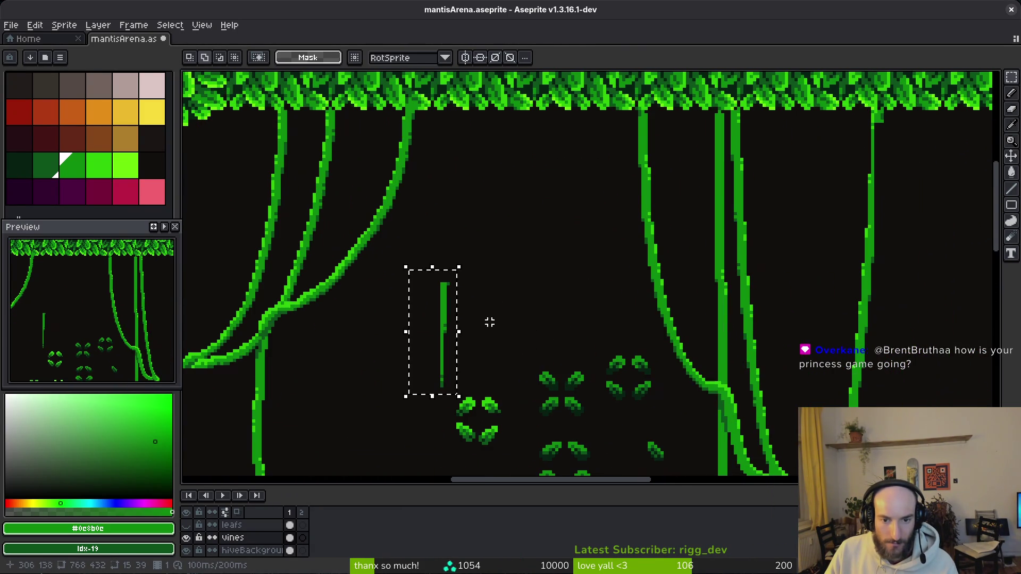
scroll(831, 207, left, 5)
key(Return)
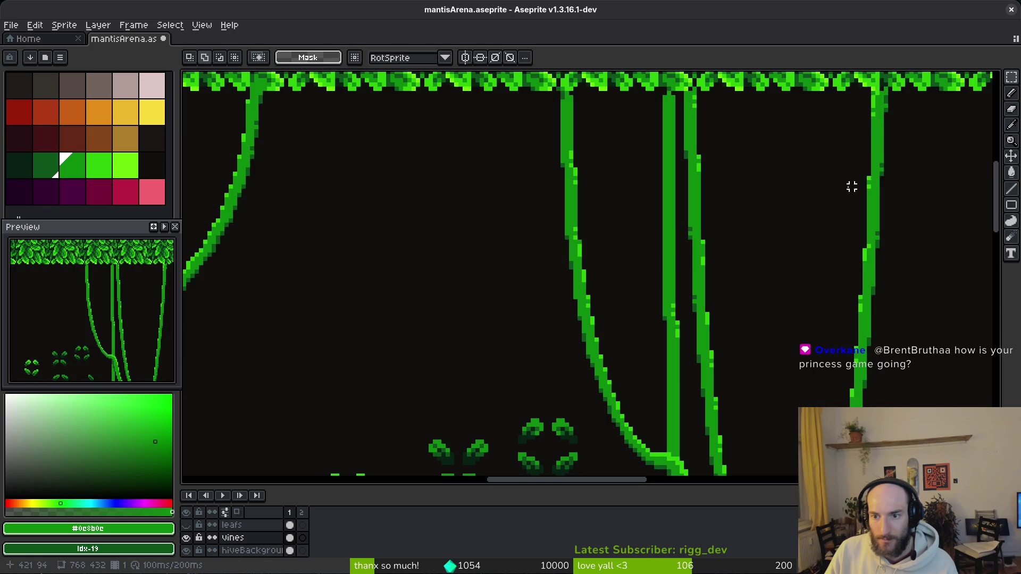
scroll(856, 180, down, 6)
mouse_move(638, 164)
mouse_down()
mouse_move(710, 223)
mouse_move(675, 246)
mouse_up()
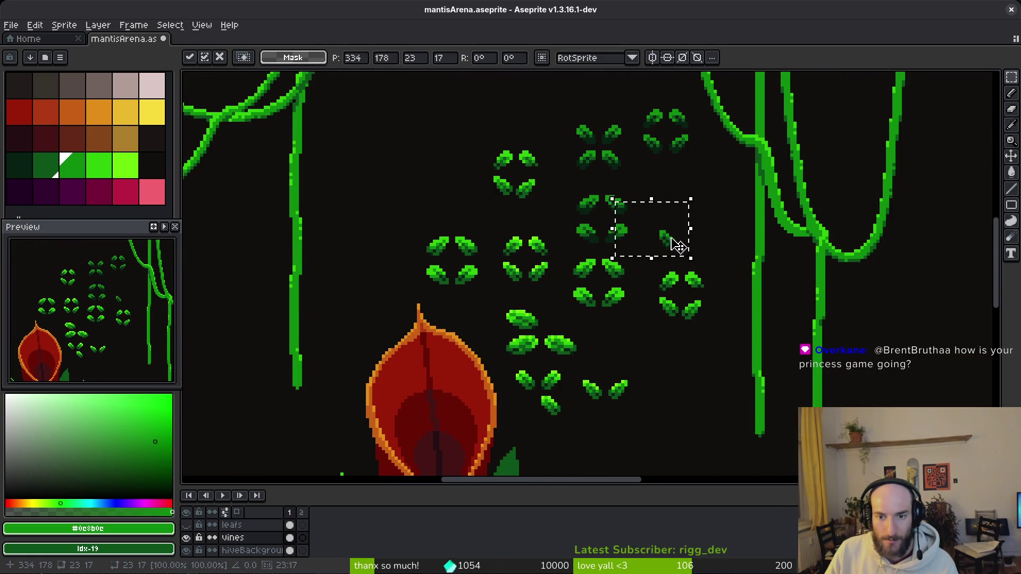
key(Return)
scroll(647, 142, up, 1)
mouse_move(629, 105)
mouse_down()
mouse_move(699, 183)
mouse_move(679, 240)
mouse_up()
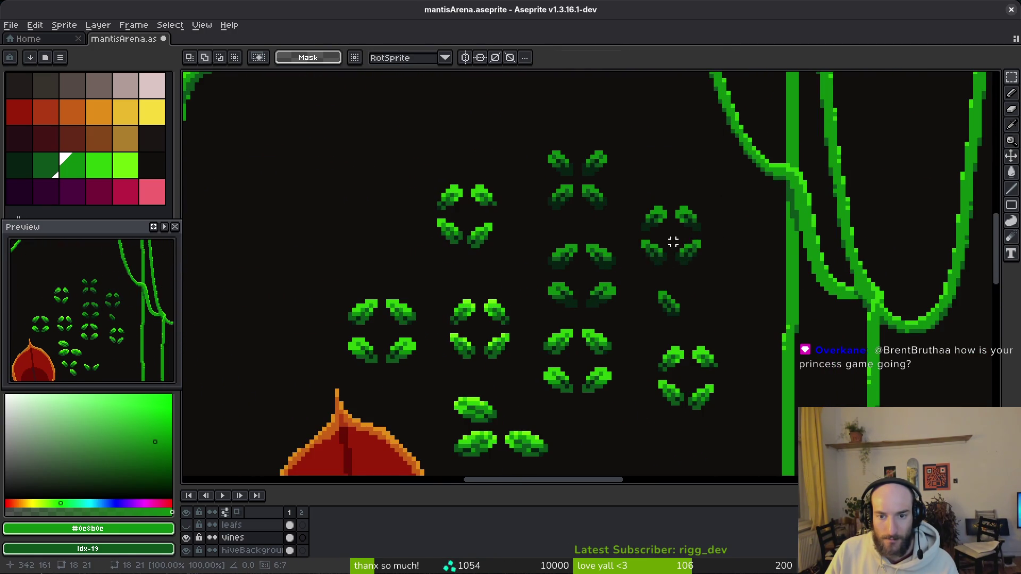
key(Return)
scroll(679, 239, down, 1)
- Move two leaf groups up and left, and shift the left leaf group up and right
mouse_move(503, 287)
mouse_down()
mouse_move(592, 383)
mouse_move(589, 407)
mouse_up()
mouse_move(675, 306)
mouse_down()
mouse_move(630, 373)
mouse_move(668, 380)
mouse_up()
scroll(615, 414, up, 2)
mouse_move(615, 414)
mouse_down()
mouse_move(462, 193)
mouse_move(424, 205)
mouse_up()
drag(342, 132, 440, 269)
mouse_move(426, 232)
mouse_down()
mouse_move(505, 154)
mouse_move(486, 183)
mouse_move(769, 325)
mouse_up()
key(Return)
- Move the middle and right leaf columns upward into tidy rows
drag(795, 275, 705, 232)
mouse_move(756, 154)
mouse_down()
mouse_move(802, 257)
mouse_move(825, 378)
mouse_move(799, 325)
mouse_up()
key(Return)
drag(844, 194, 907, 377)
drag(869, 335, 851, 302)
key(Return)
- Try moving all leaf clusters, cancel, then reselect the left and right leaves together
drag(851, 84, 859, 125)
mouse_move(585, 144)
mouse_down()
mouse_move(809, 341)
mouse_move(979, 435)
mouse_up()
drag(828, 319, 804, 292)
key(Escape)
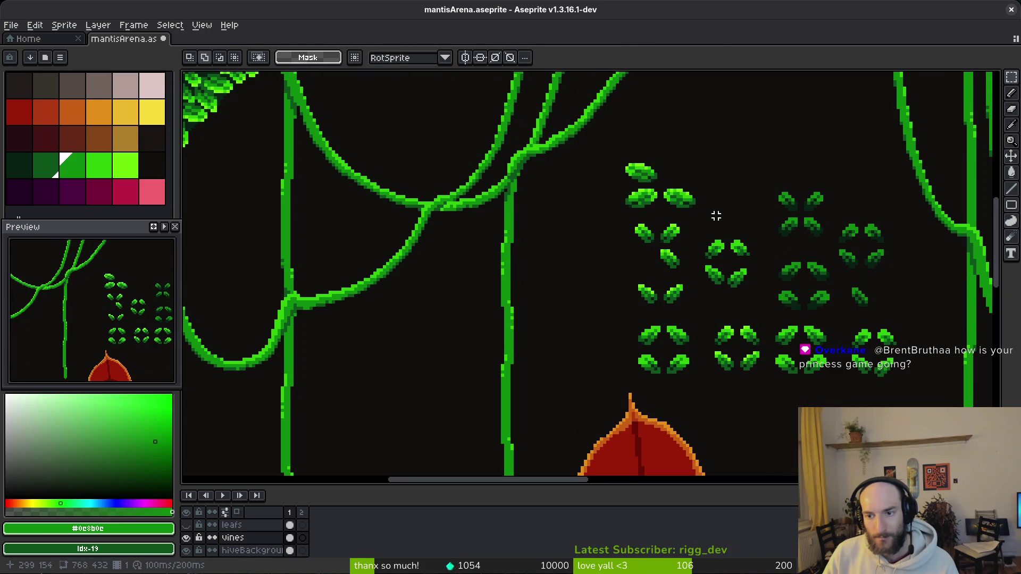
mouse_move(610, 154)
mouse_down()
mouse_move(755, 396)
mouse_move(779, 394)
mouse_up()
drag(779, 198, 891, 407)
- Shift the leaf block up-left and move the top-left leaf cluster to the right
drag(745, 269, 725, 259)
key(ctrl+d)
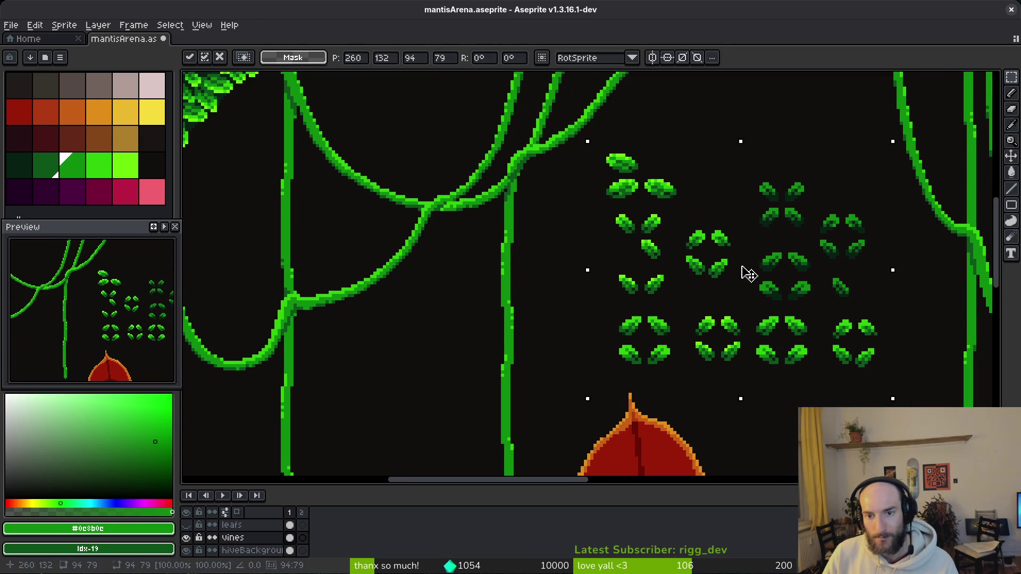
drag(592, 141, 705, 200)
drag(646, 187, 713, 193)
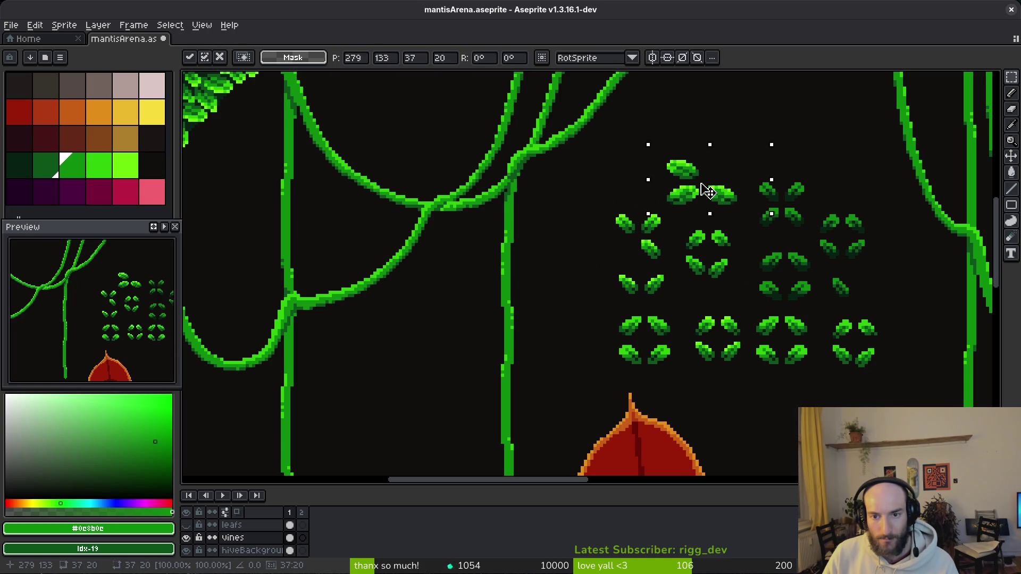
key(ctrl+d)
drag(674, 273, 708, 270)
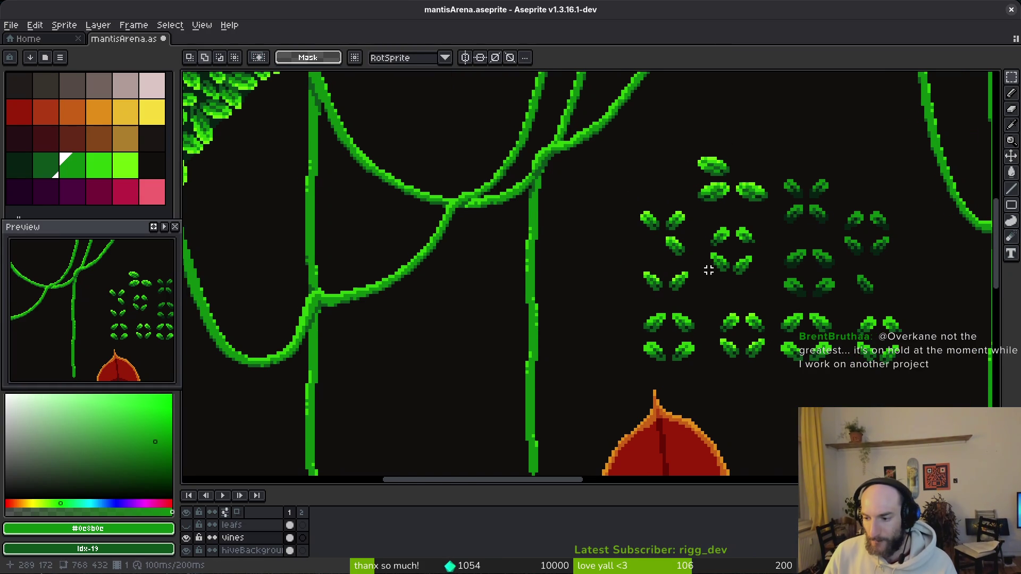
- Begin marquee-selecting single leaves from the leaf grid
scroll(609, 250, down, 5)
scroll(610, 250, left, 4)
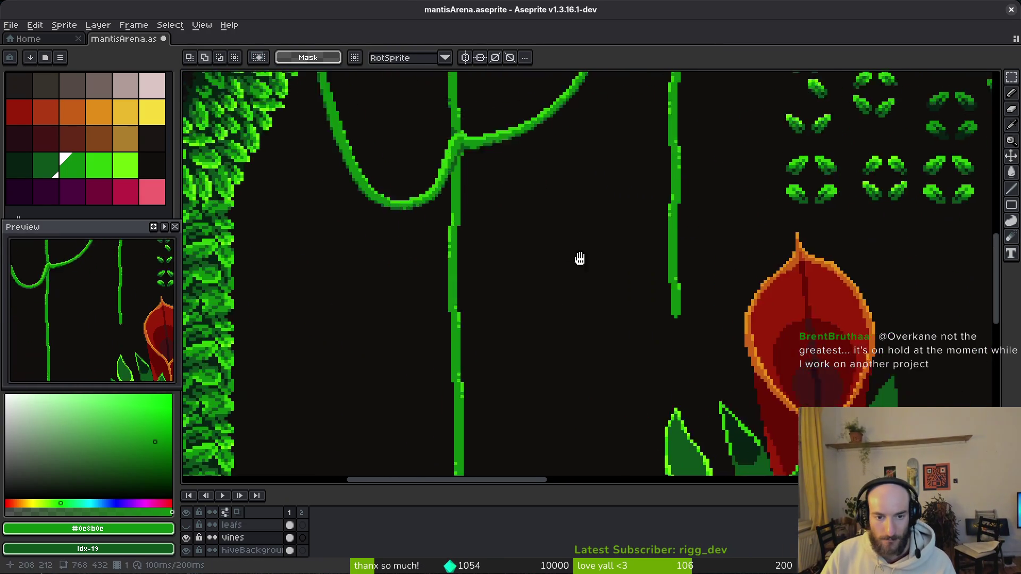
scroll(610, 207, up, 5)
scroll(676, 305, right, 5)
mouse_move(596, 190)
mouse_down()
mouse_move(642, 336)
mouse_move(630, 247)
mouse_move(642, 240)
mouse_up()
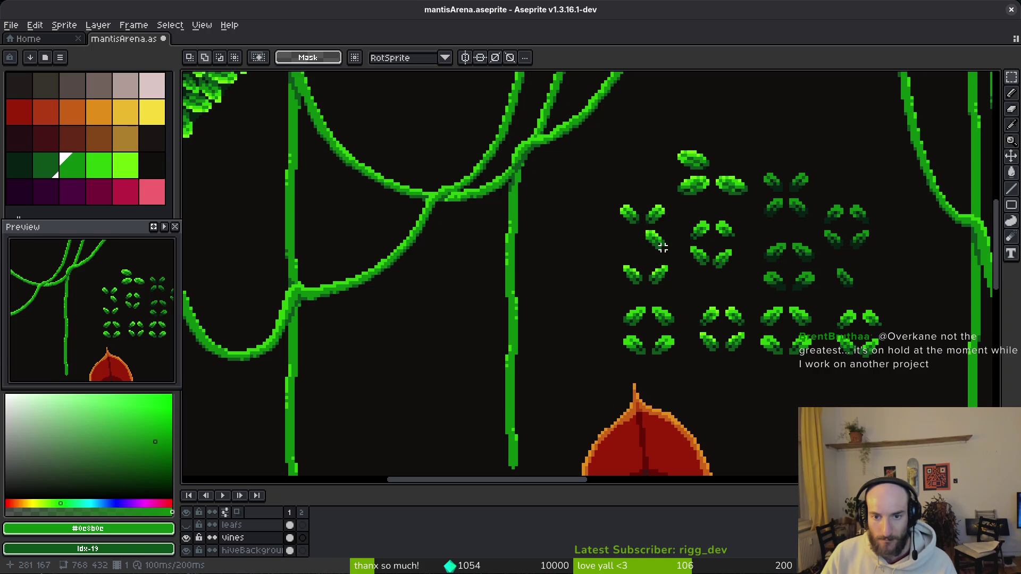
scroll(663, 247, up, 2)
drag(577, 162, 634, 221)
- Add several more single leaves to the selection
drag(817, 217, 880, 271)
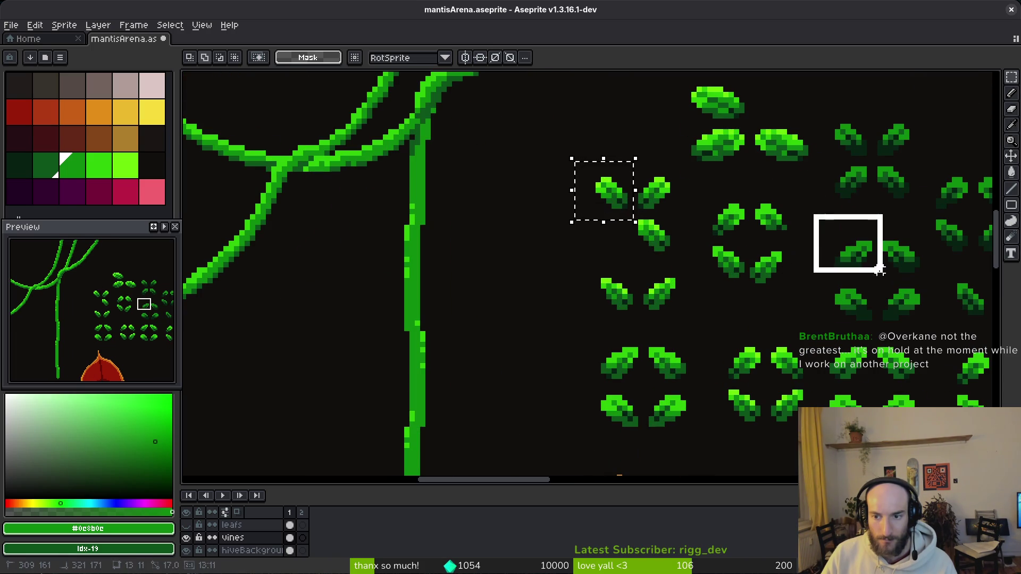
drag(816, 217, 875, 275)
scroll(771, 255, right, 2)
scroll(771, 255, down, 1)
drag(690, 230, 732, 283)
drag(707, 317, 753, 367)
drag(573, 251, 647, 315)
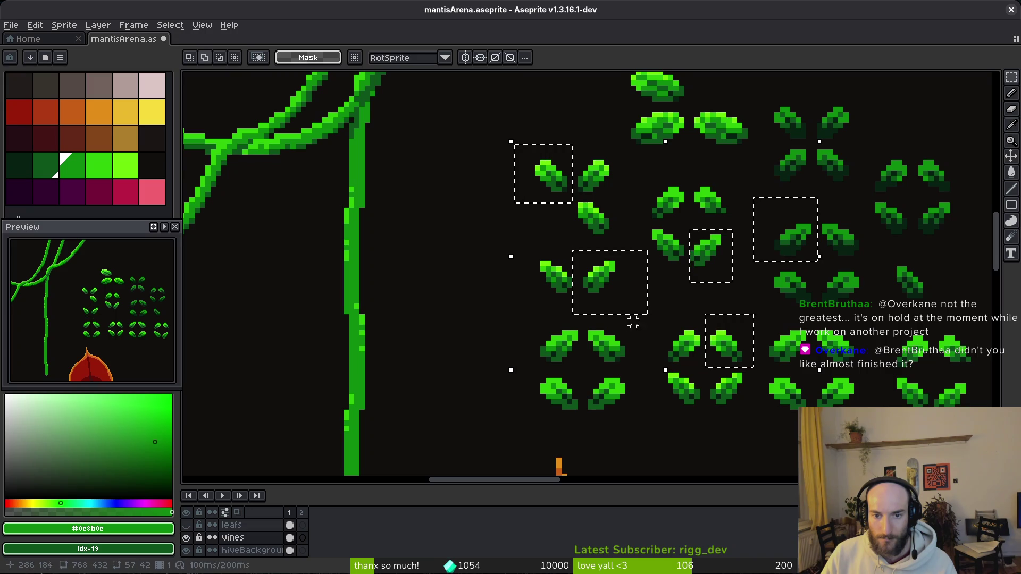
drag(583, 325, 642, 374)
- Copy the selected leaves, paste them, and place them beside the vertical vine
key(ctrl+c)
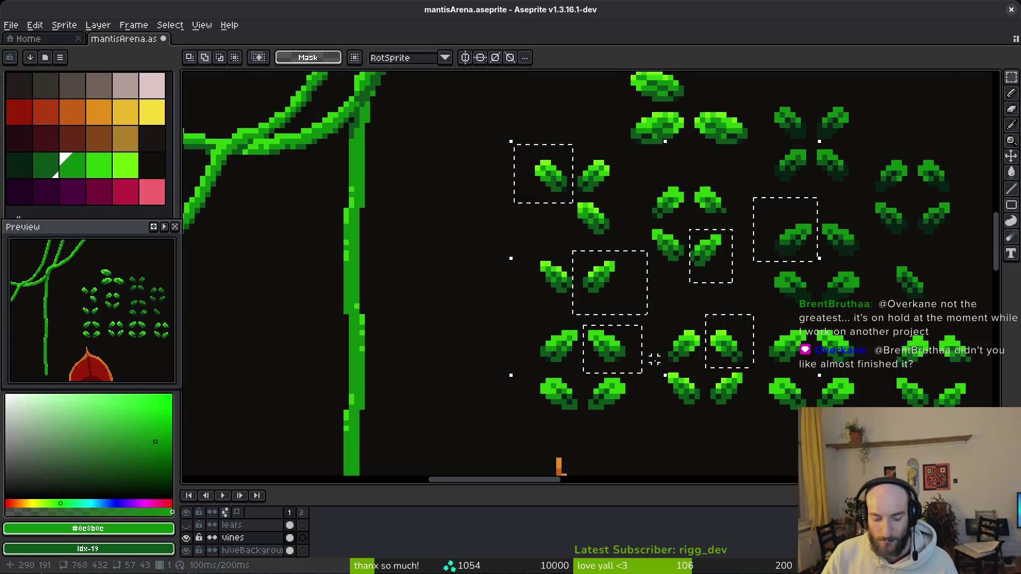
scroll(649, 367, down, 5)
scroll(661, 342, up, 3)
scroll(673, 318, up, 1)
key(ctrl+v)
drag(641, 287, 885, 259)
key(Return)
- Move two of the pasted leaves up and left toward the vine
mouse_move(768, 236)
mouse_down()
mouse_move(850, 340)
mouse_move(782, 286)
mouse_up()
key(Return)
drag(799, 220, 913, 343)
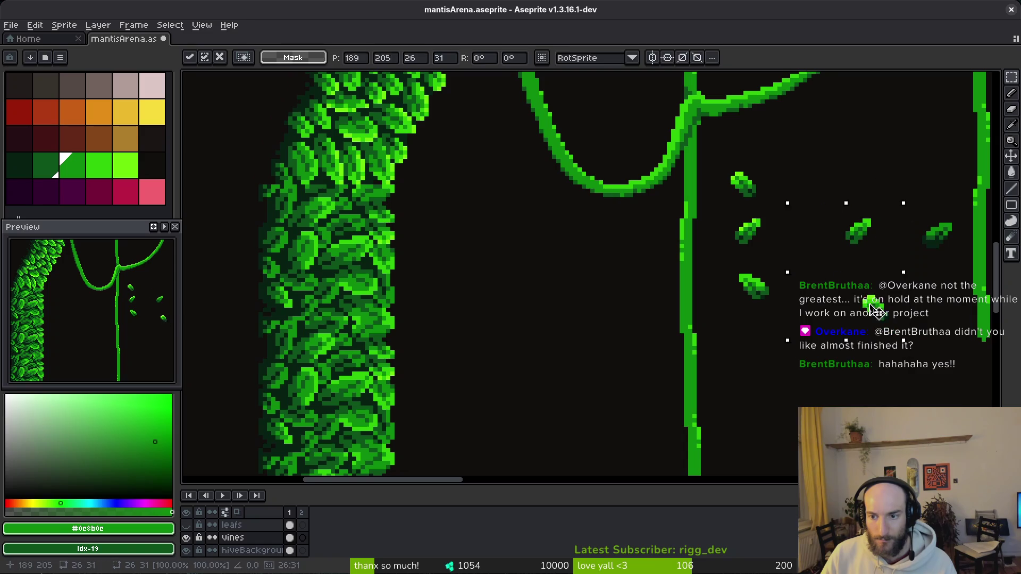
drag(872, 298, 798, 223)
- Move a small leaf onto the vine and rotate it a quarter turn against the stem
mouse_move(910, 203)
mouse_down()
mouse_move(955, 262)
mouse_move(839, 209)
mouse_up()
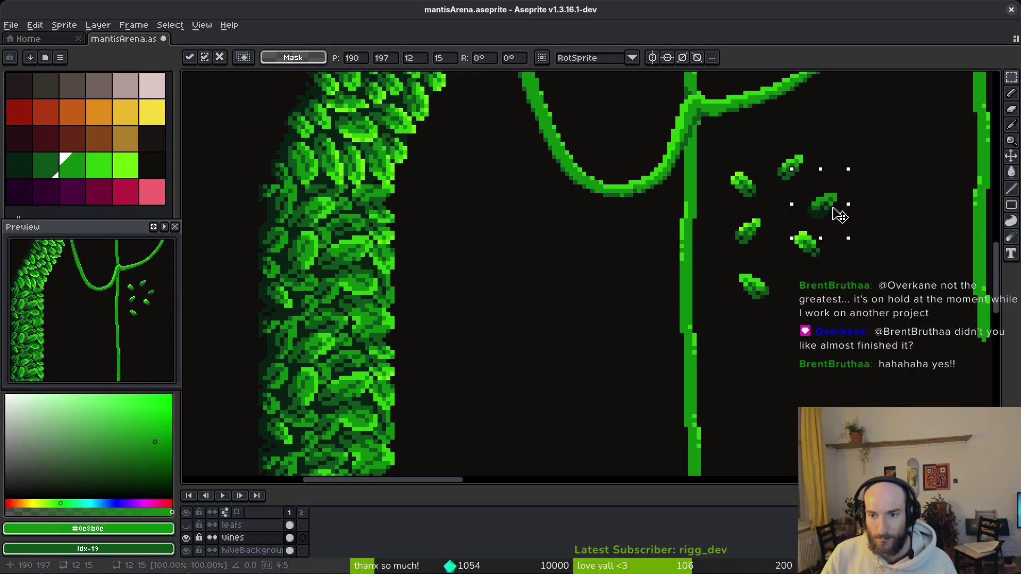
scroll(840, 262, up, 1)
drag(774, 287, 783, 297)
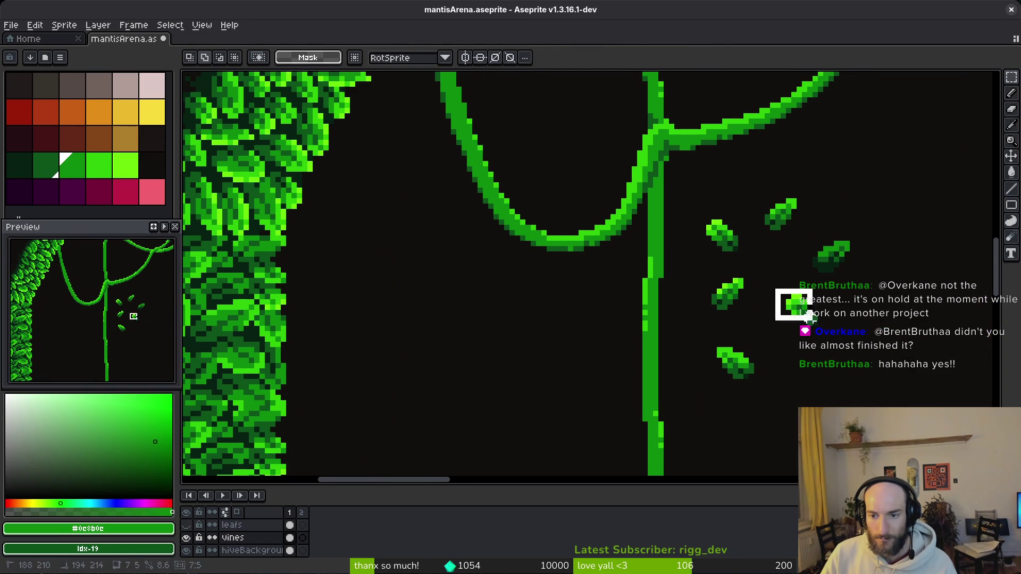
drag(822, 339, 556, 302)
mouse_move(675, 313)
mouse_down()
mouse_move(659, 371)
mouse_move(683, 345)
mouse_move(679, 371)
mouse_move(652, 360)
mouse_up()
mouse_move(653, 302)
mouse_down()
mouse_move(653, 322)
mouse_move(676, 299)
mouse_up()
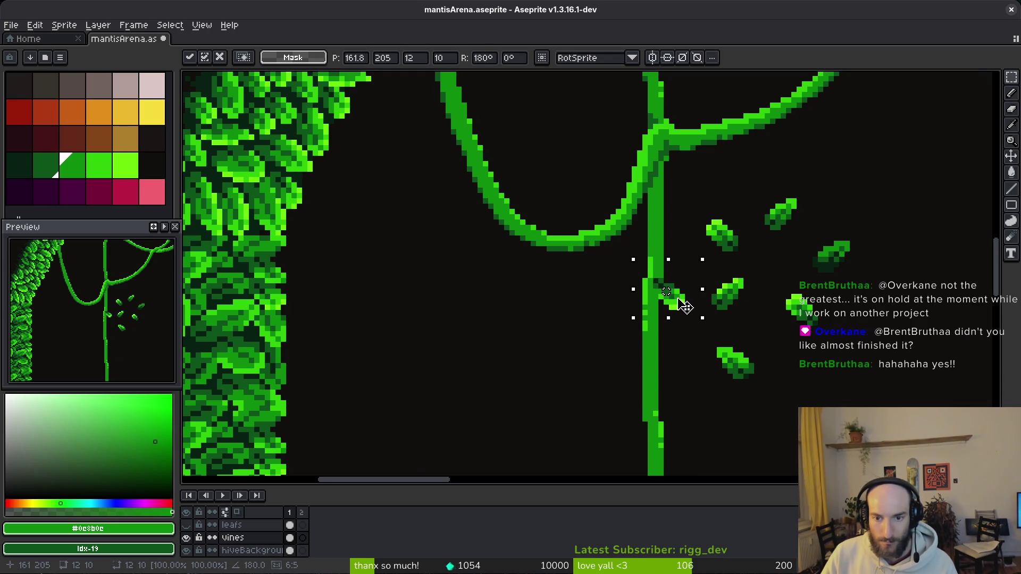
key(Return)
- Bring a copy of a small leaf down onto the vine, turned upside down
scroll(723, 340, down, 2)
scroll(719, 328, up, 1)
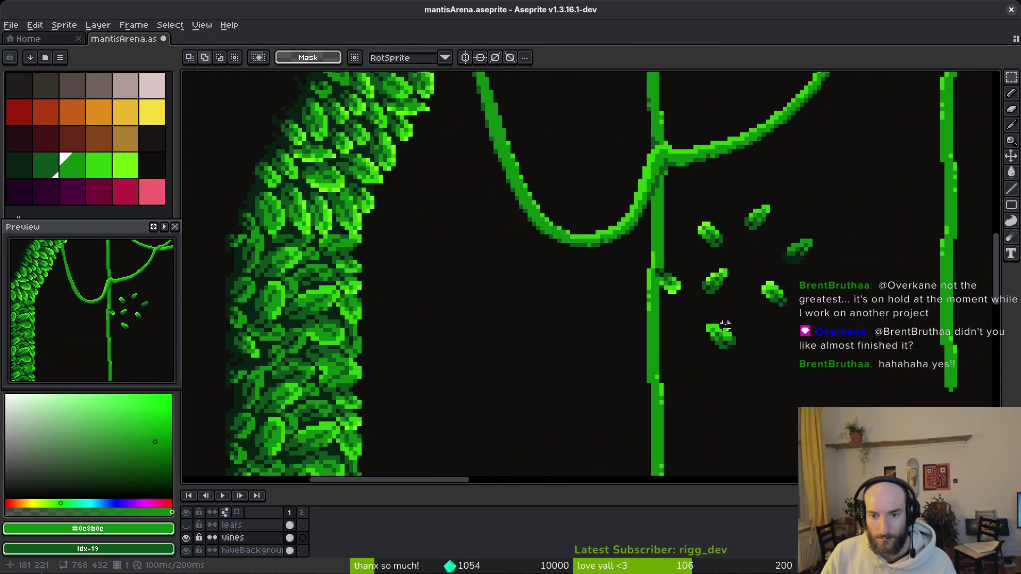
scroll(691, 223, up, 1)
drag(685, 214, 746, 270)
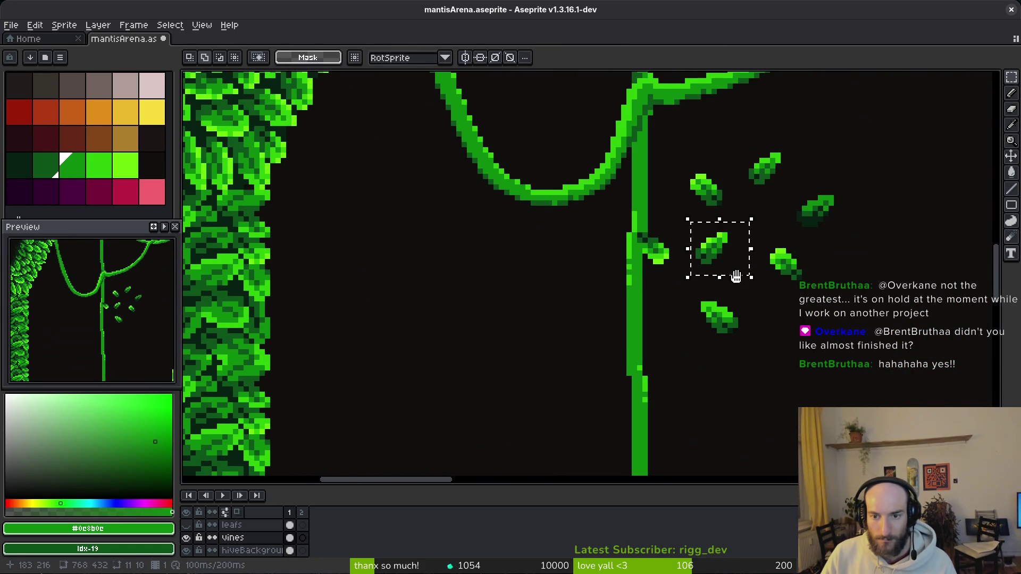
drag(671, 197, 626, 301)
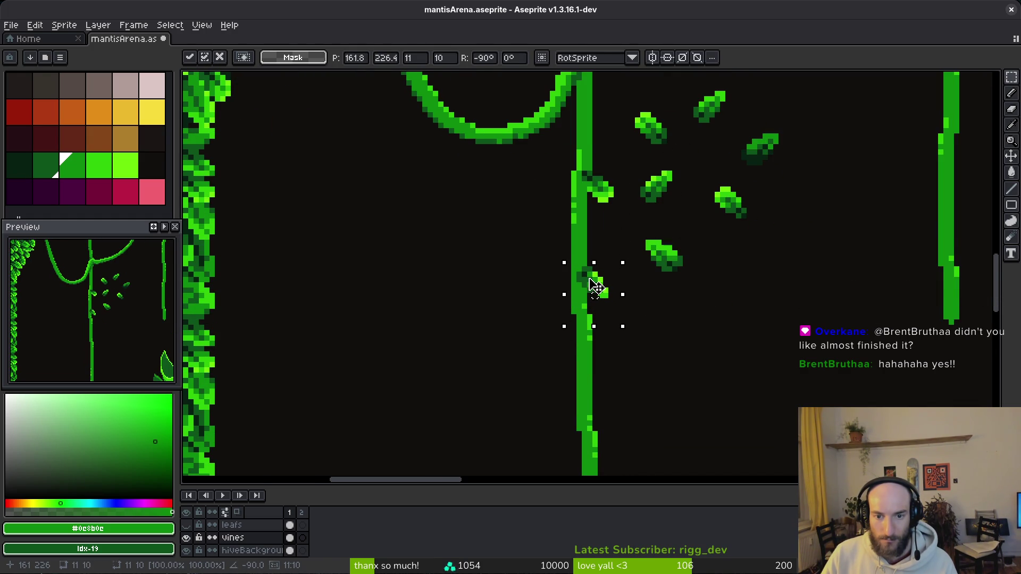
drag(585, 332, 564, 345)
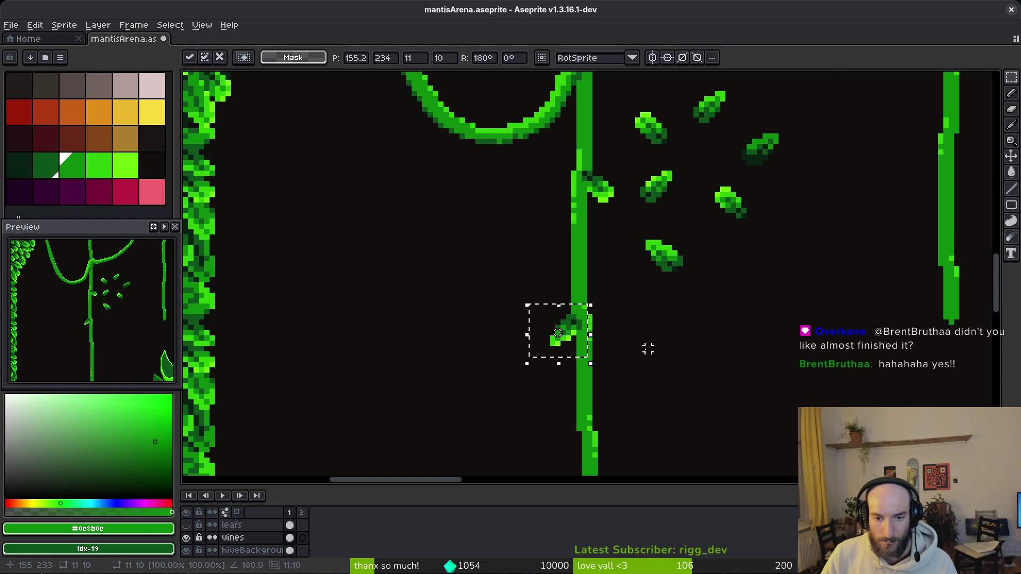
key(Return)
- Select another leaf and commit it rotated on the vine
scroll(646, 319, down, 3)
scroll(646, 319, up, 2)
mouse_move(620, 240)
mouse_down()
mouse_move(684, 290)
mouse_move(581, 324)
mouse_move(689, 362)
mouse_move(659, 346)
mouse_up()
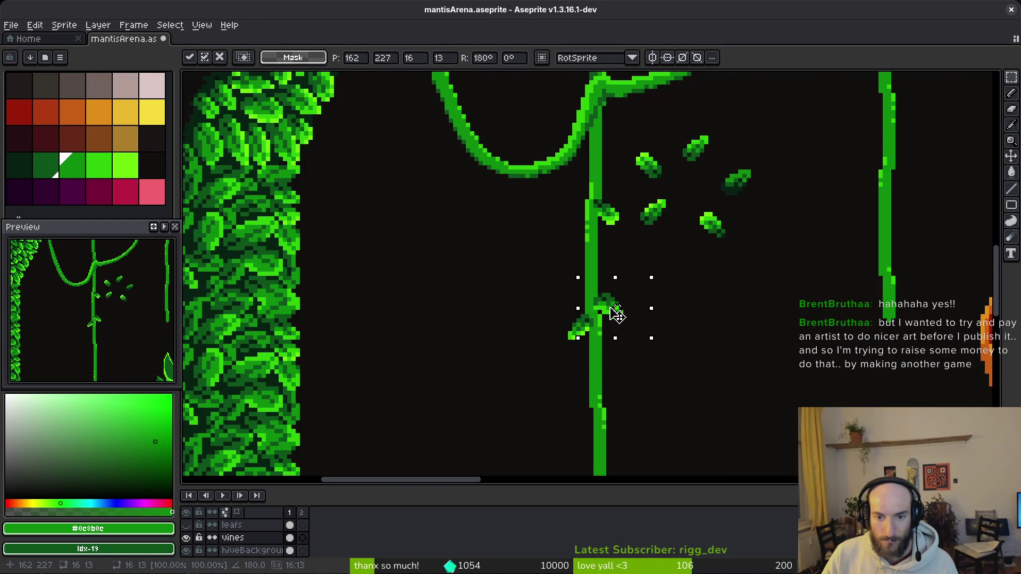
key(Return)
scroll(653, 340, down, 1)
scroll(653, 344, down, 4)
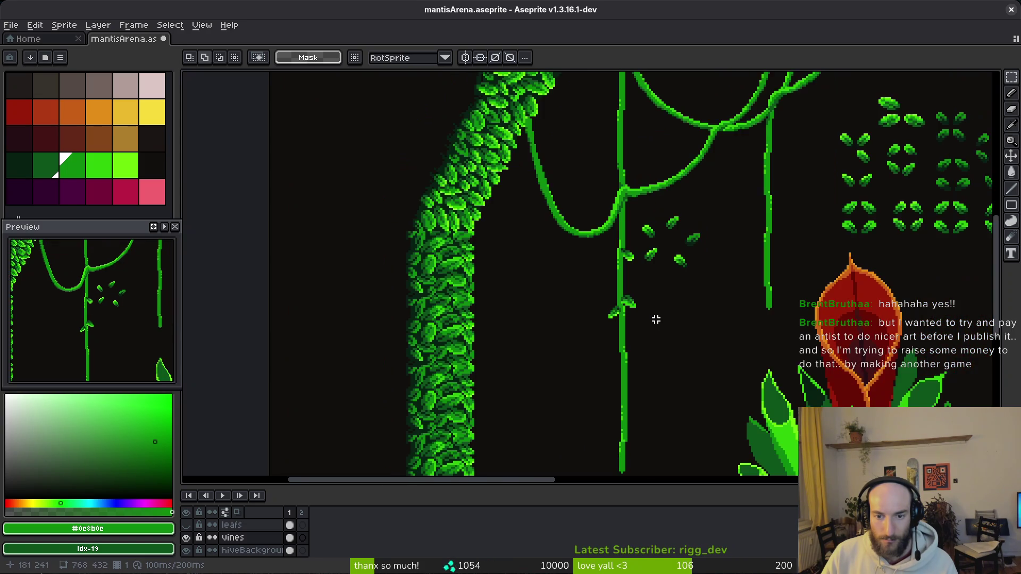
scroll(657, 319, up, 4)
scroll(659, 295, up, 2)
- Move one leaf down and another leaf down-left, then deselect
drag(674, 198, 754, 285)
drag(690, 210, 675, 340)
drag(697, 124, 765, 192)
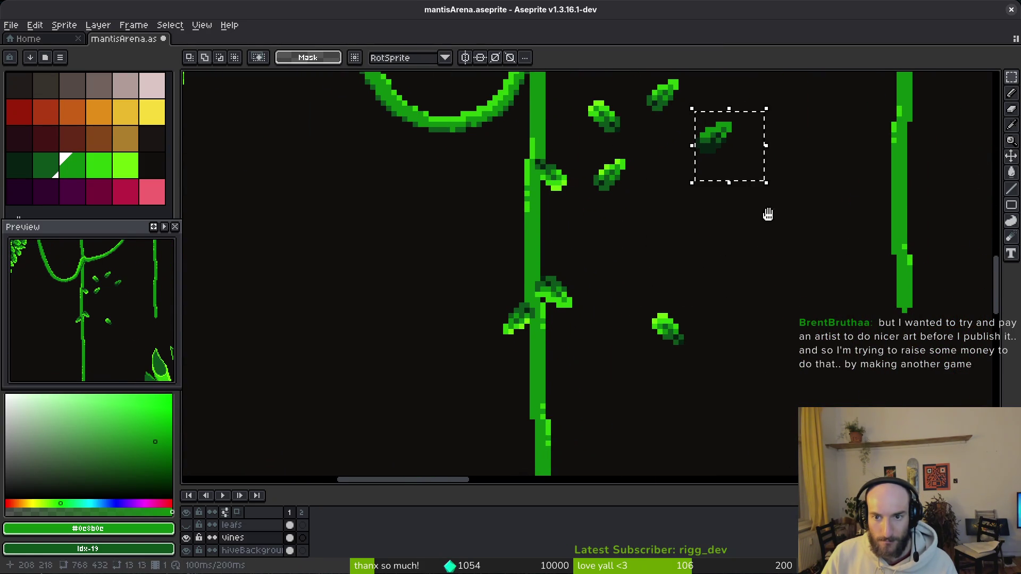
drag(707, 142, 426, 342)
scroll(447, 336, up, 2)
key(ctrl+d)
- Place the left leaf on the vine's left side, undoing a trial rotation
key(e)
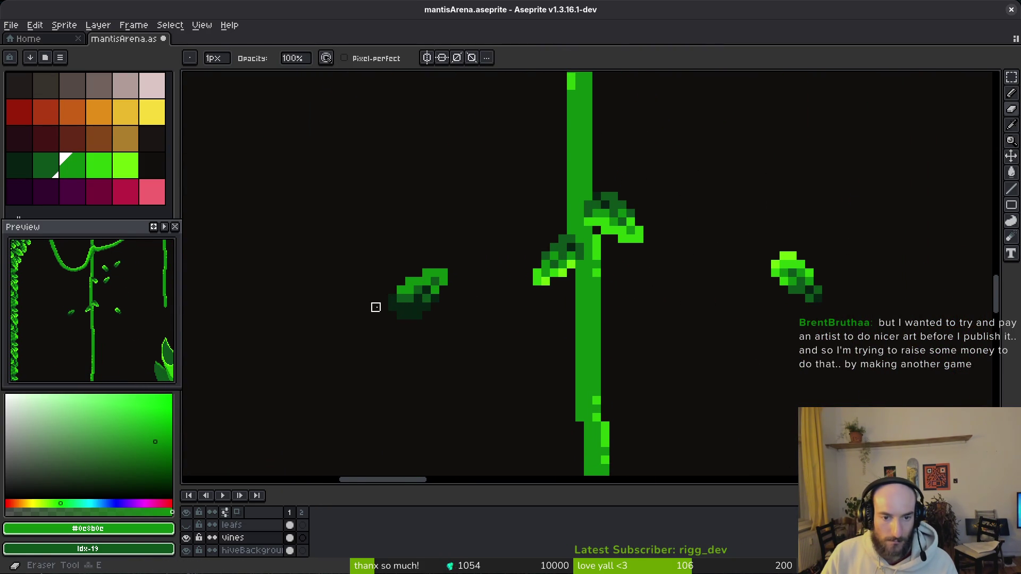
key(m)
drag(348, 239, 462, 314)
mouse_move(426, 287)
mouse_down()
mouse_move(629, 381)
mouse_move(697, 397)
mouse_up()
drag(766, 329, 759, 416)
scroll(714, 362, down, 2)
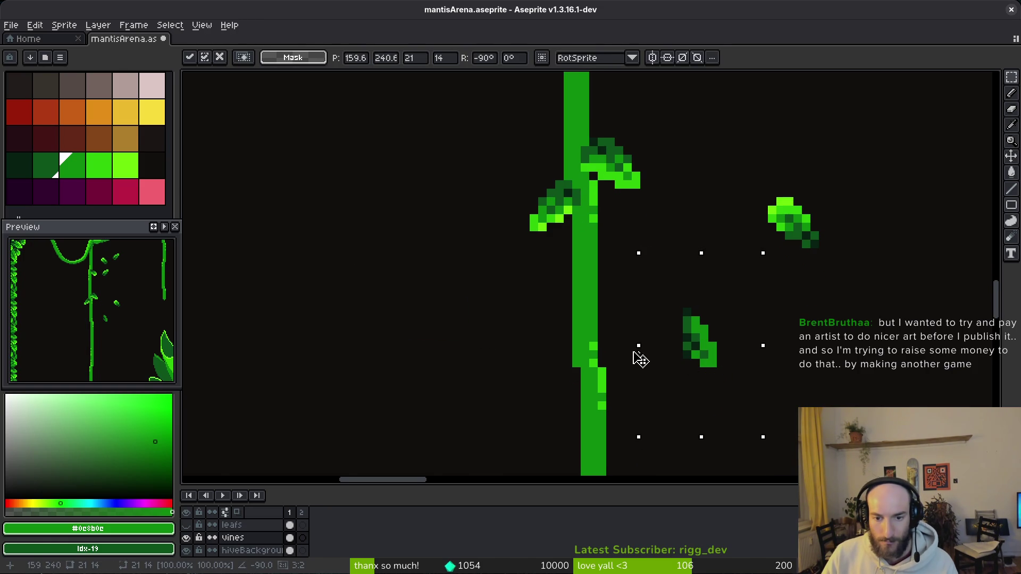
scroll(729, 337, down, 2)
mouse_move(713, 312)
mouse_down()
mouse_move(670, 250)
mouse_move(553, 288)
mouse_up()
key(ctrl+z)
key(ctrl+z)
mouse_move(695, 335)
mouse_down()
mouse_move(536, 330)
mouse_move(533, 314)
mouse_up()
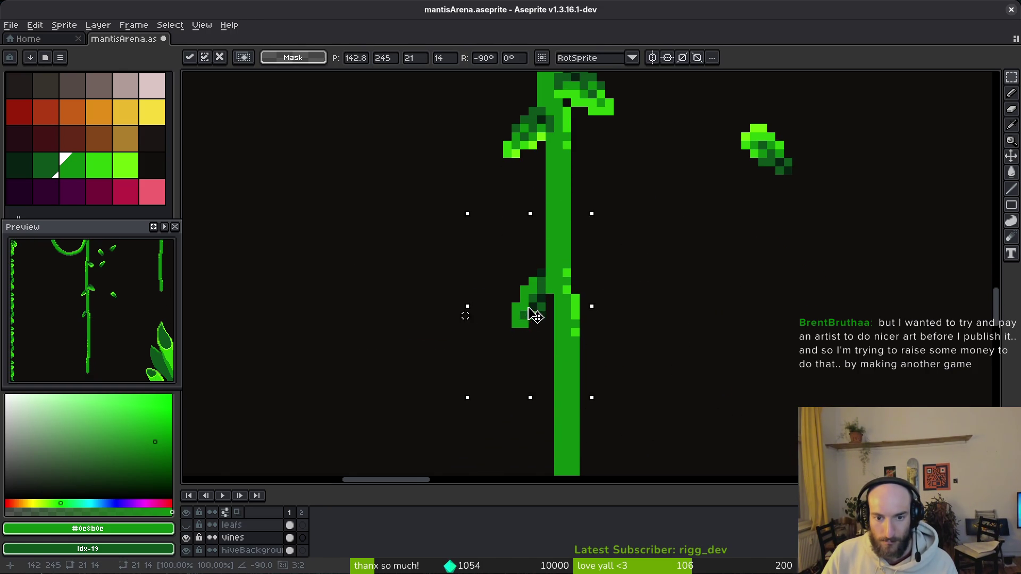
key(ctrl+d)
- Move the small leaf down and left onto the straight vine
scroll(697, 332, down, 2)
scroll(649, 158, down, 1)
scroll(650, 158, down, 1)
mouse_move(616, 106)
mouse_down()
mouse_move(695, 187)
mouse_move(648, 223)
mouse_up()
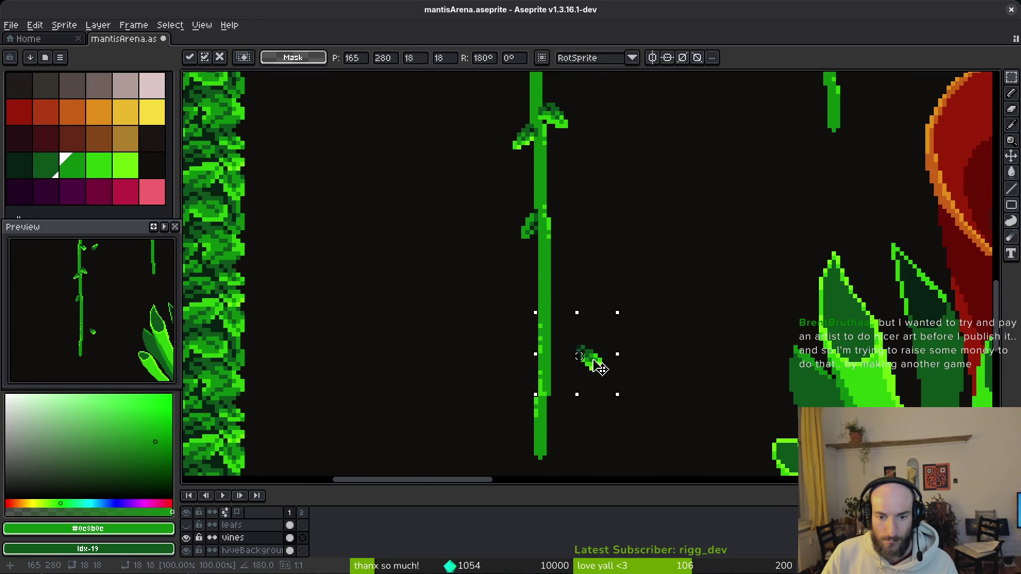
key(e)
scroll(578, 353, up, 4)
key(m)
drag(537, 269, 707, 440)
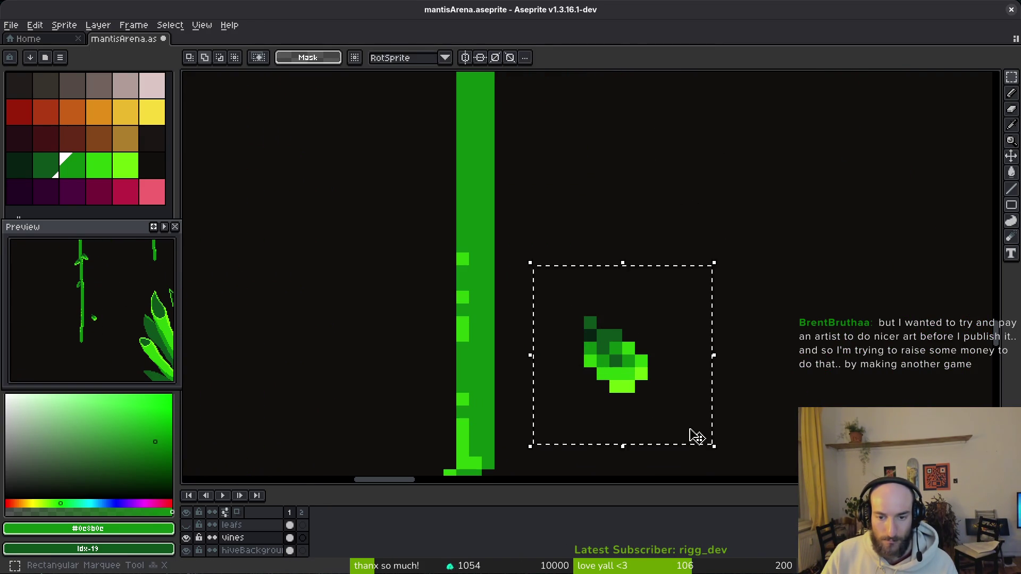
drag(622, 367, 531, 319)
scroll(611, 334, down, 2)
key(Return)
- Rotate the leaf beside the curved vine -90° and nudge it down-right
scroll(611, 334, down, 2)
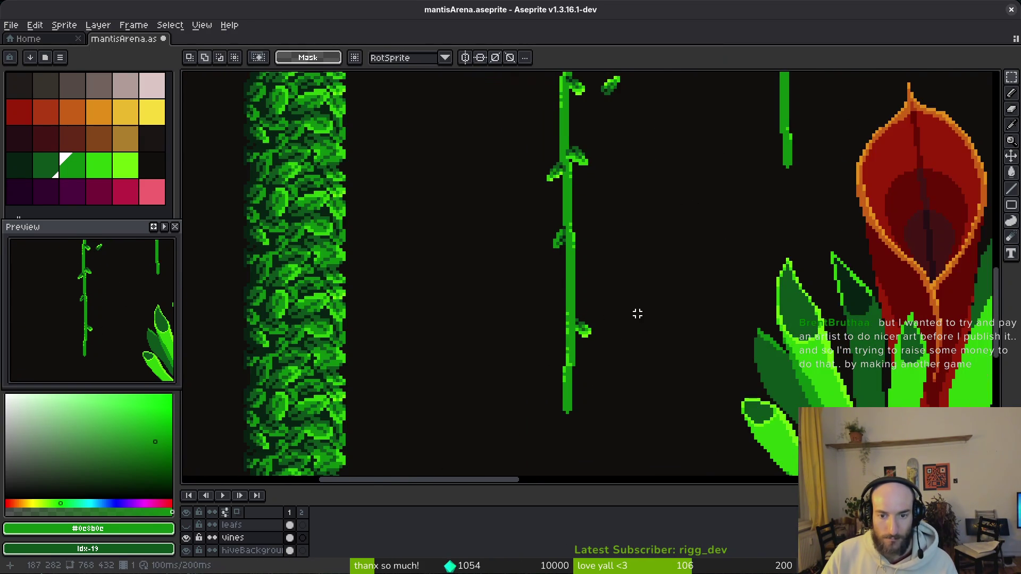
scroll(654, 292, up, 3)
mouse_move(627, 322)
mouse_down()
mouse_move(655, 335)
mouse_move(521, 292)
mouse_up()
key(ctrl+r)
drag(424, 326, 449, 344)
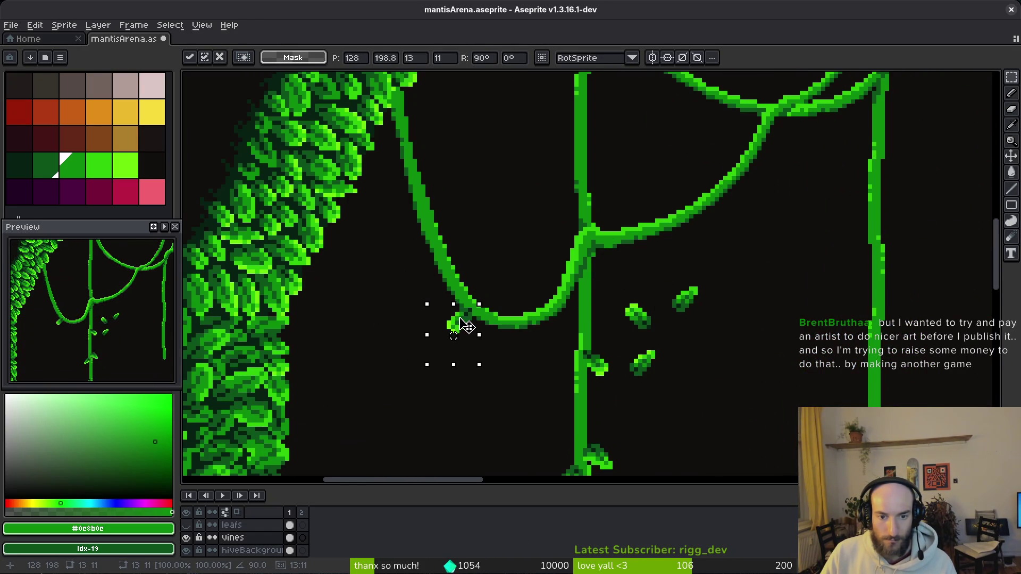
- Commit the rotated leaf, then fit another leaf onto the vine junction
click(644, 358)
drag(678, 296, 665, 260)
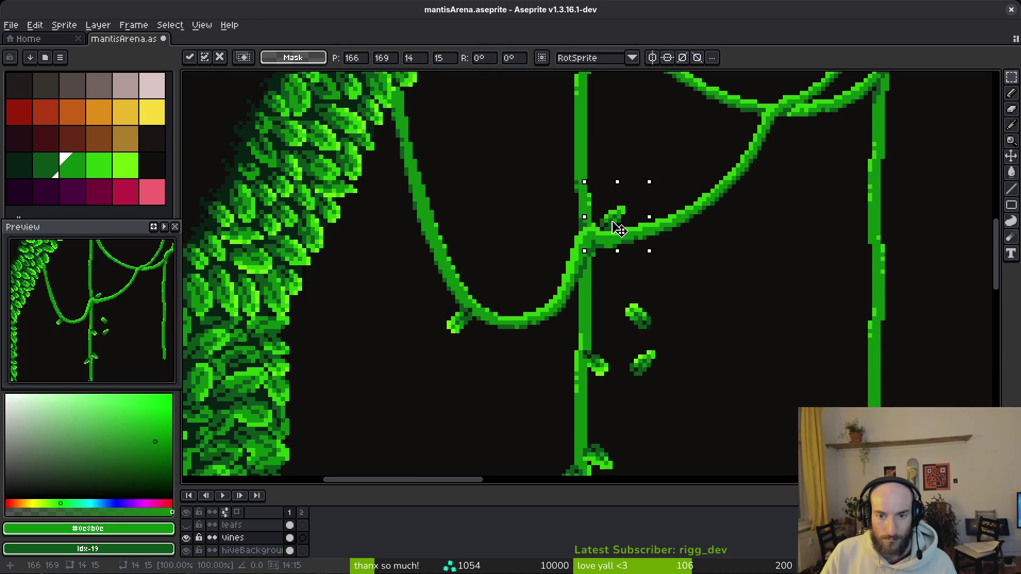
drag(608, 228, 605, 220)
click(670, 275)
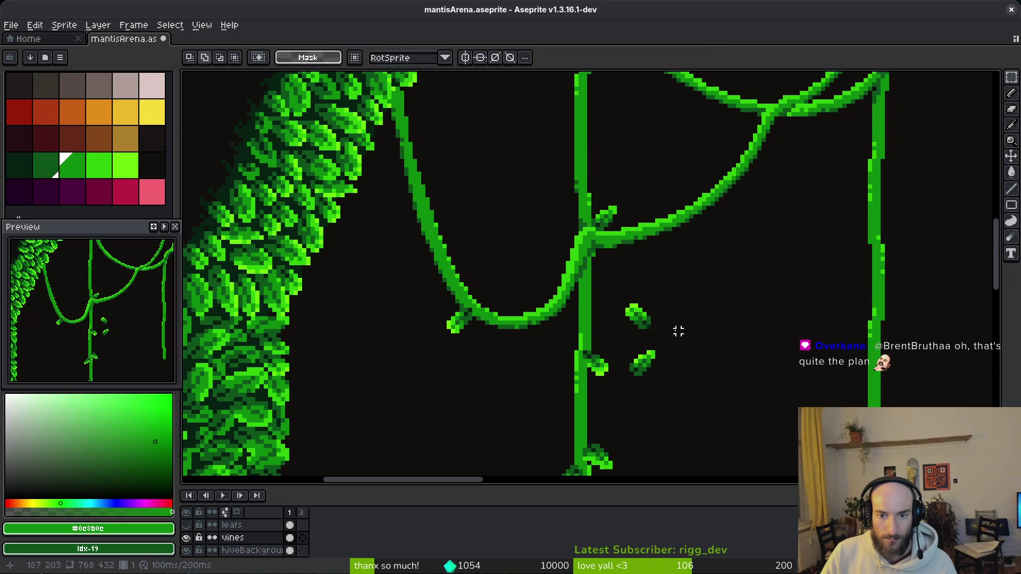
- Try moving a small leaf up-left, undo it and drop the selection
mouse_move(615, 289)
mouse_down()
mouse_move(655, 333)
mouse_move(562, 276)
mouse_up()
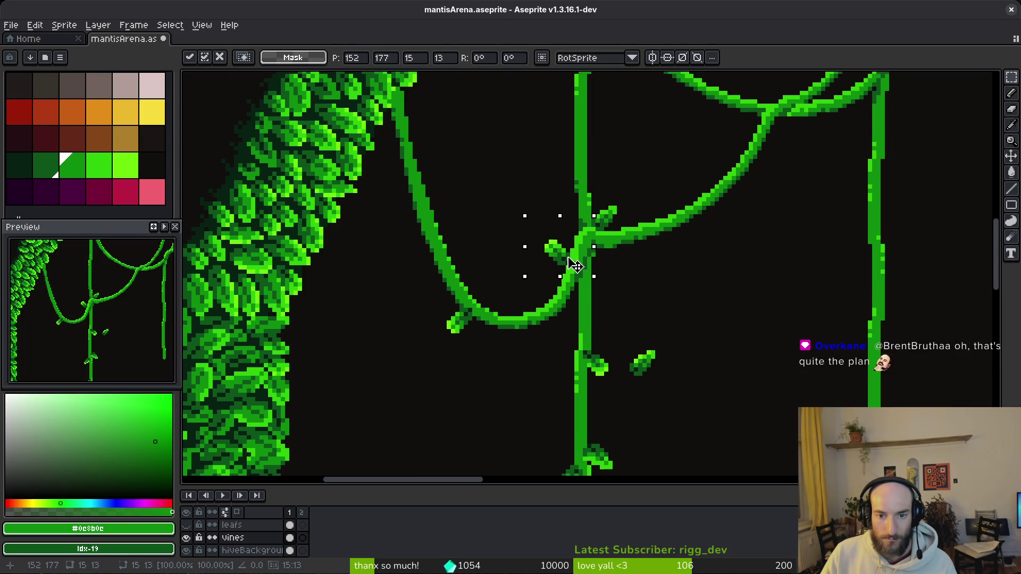
key(Return)
scroll(570, 256, up, 3)
key(ctrl+z)
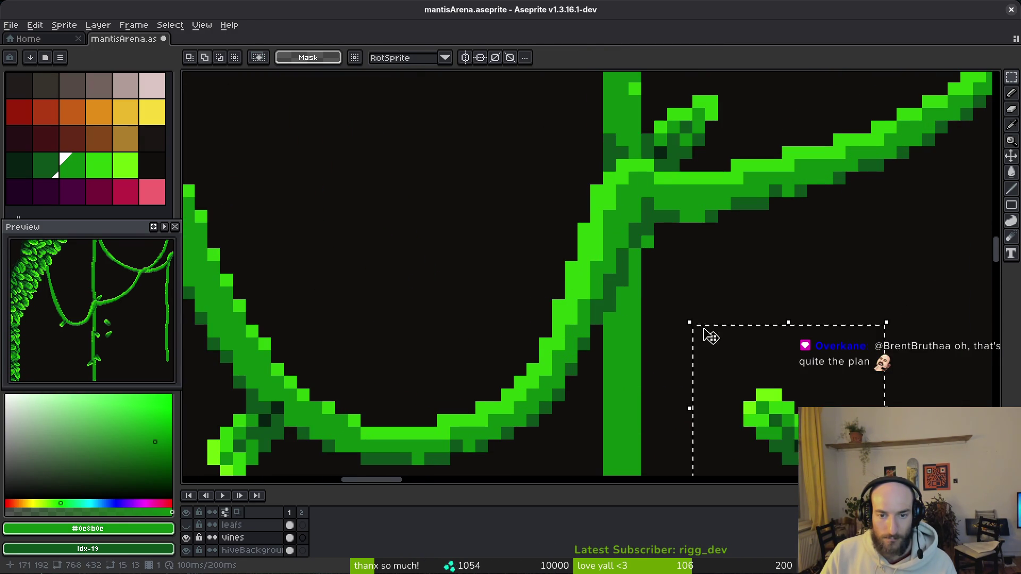
scroll(688, 274, down, 3)
key(ctrl+d)
key(e)
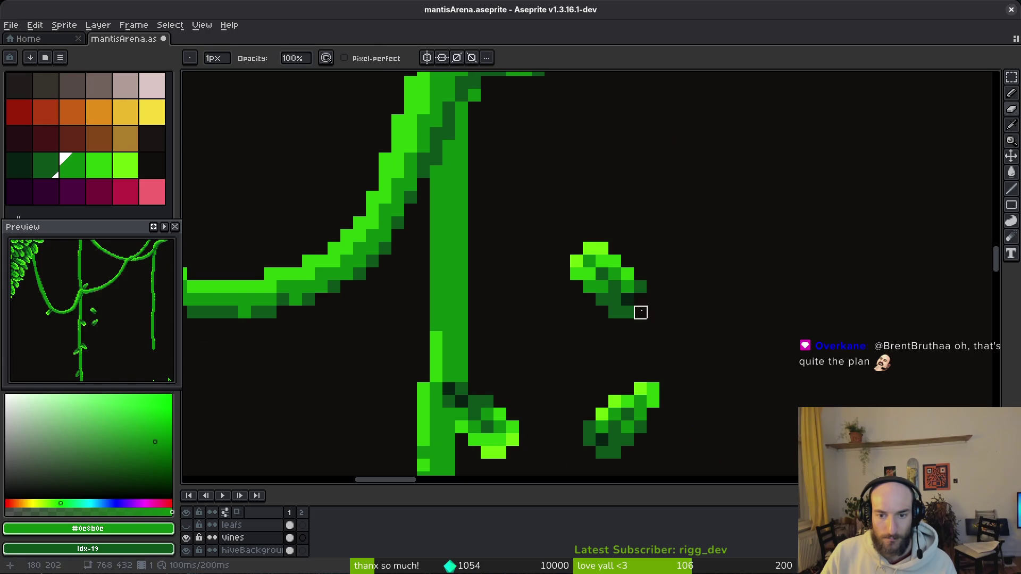
scroll(678, 312, up, 3)
key(m)
- Move the small leaf up-left onto the vine junction
drag(515, 230, 709, 372)
mouse_move(647, 360)
mouse_down()
mouse_move(365, 141)
mouse_move(385, 126)
mouse_move(375, 122)
mouse_up()
scroll(574, 239, down, 2)
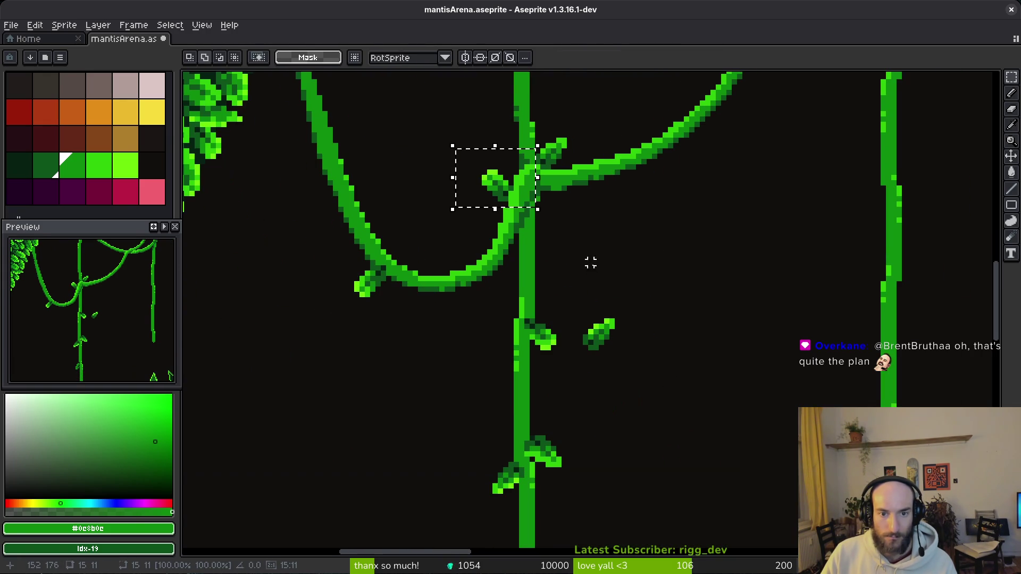
key(Up)
scroll(585, 330, up, 3)
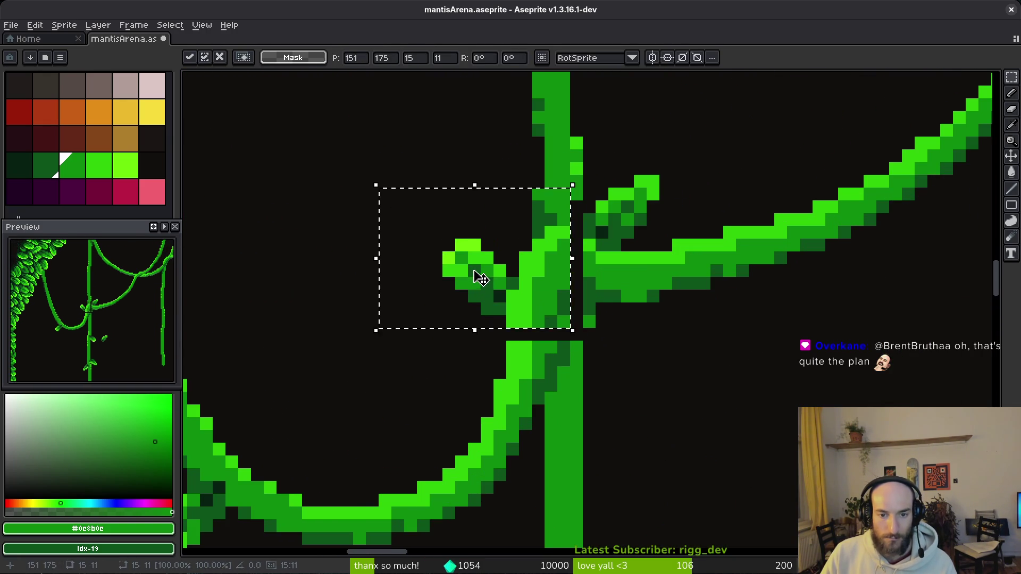
key(Escape)
mouse_move(716, 512)
mouse_down()
mouse_move(519, 365)
mouse_move(516, 251)
mouse_up()
scroll(563, 295, down, 4)
scroll(600, 349, up, 1)
scroll(615, 353, up, 1)
- Rotate a leaf to -90° and attach it to the curved vine at far left
mouse_move(560, 282)
mouse_down()
mouse_move(637, 381)
mouse_move(585, 246)
mouse_up()
scroll(612, 381, up, 2)
key(shift+r)
scroll(641, 354, up, 2)
mouse_move(641, 353)
mouse_down()
mouse_move(681, 269)
mouse_move(694, 264)
mouse_move(506, 308)
mouse_move(376, 262)
mouse_up()
key(shift+r)
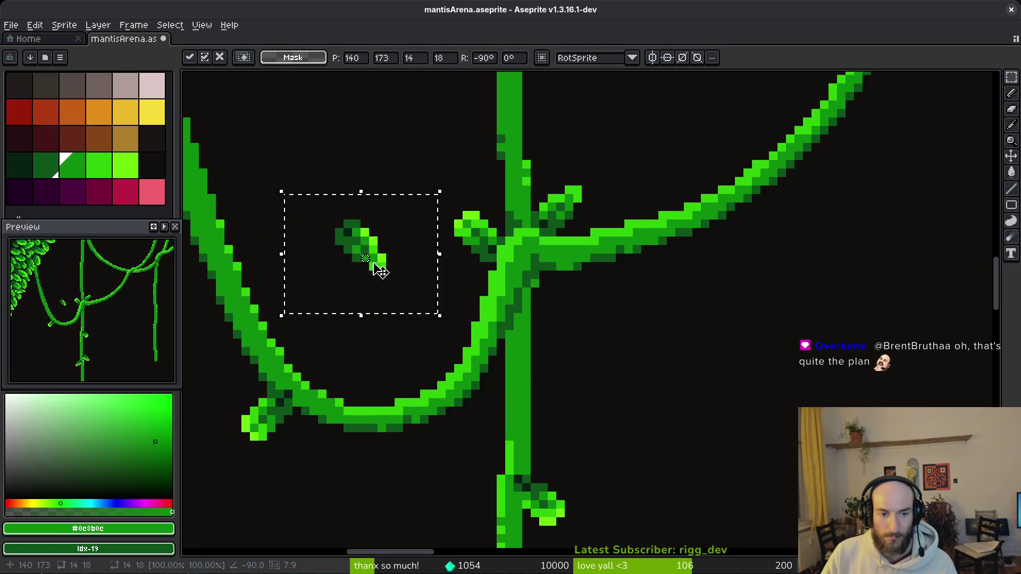
mouse_move(485, 289)
mouse_down()
mouse_move(311, 384)
mouse_move(324, 403)
mouse_move(334, 398)
mouse_move(331, 408)
mouse_move(341, 383)
mouse_up()
key(shift+r)
key(Return)
scroll(405, 423, down, 3)
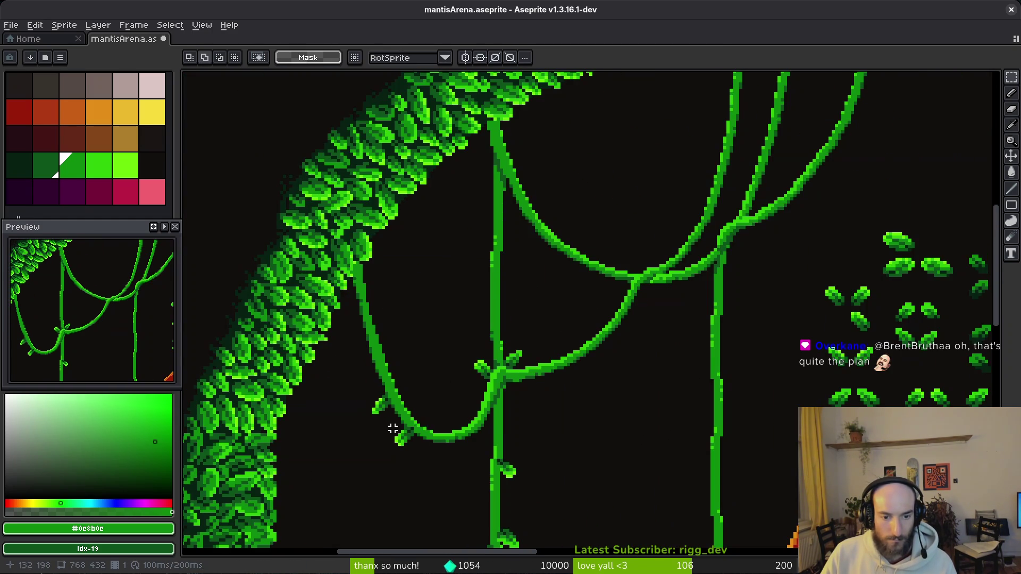
scroll(434, 425, down, 3)
scroll(434, 415, up, 4)
- Shift the rotated leaf from beside the central vine onto the curved vine
drag(408, 374, 510, 392)
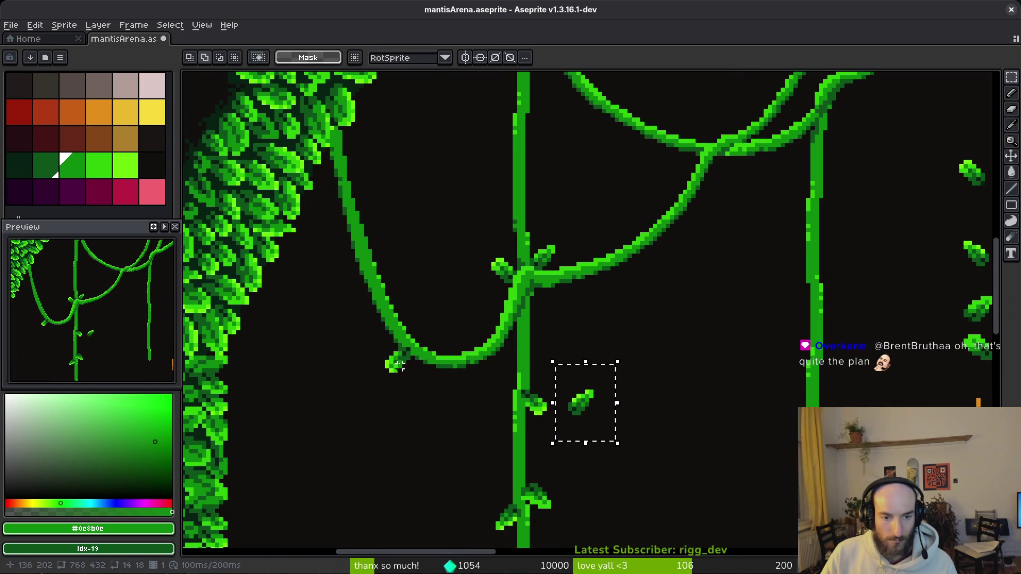
mouse_move(582, 414)
mouse_down()
mouse_move(457, 417)
mouse_move(486, 392)
mouse_up()
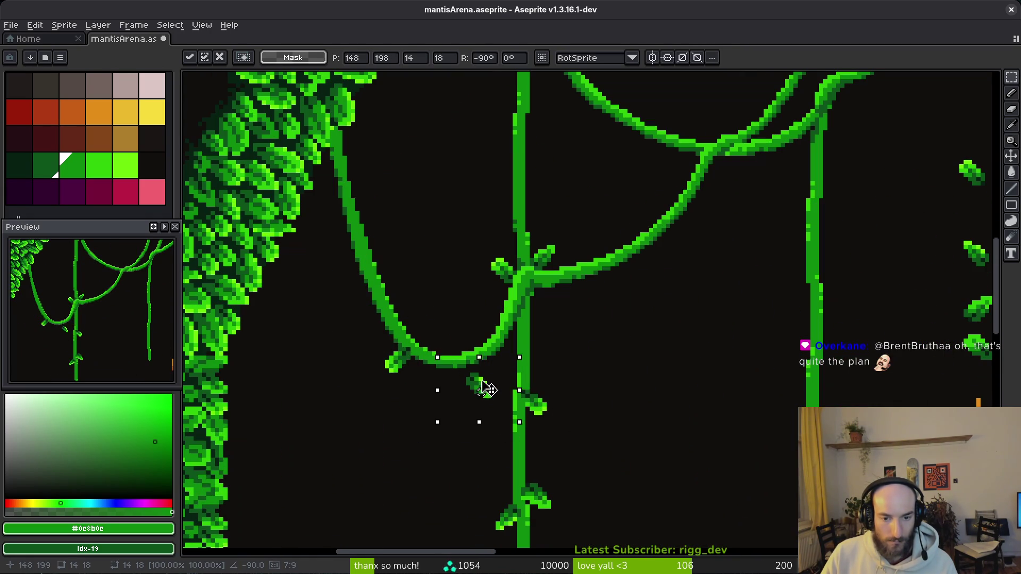
click(565, 378)
scroll(579, 399, down, 2)
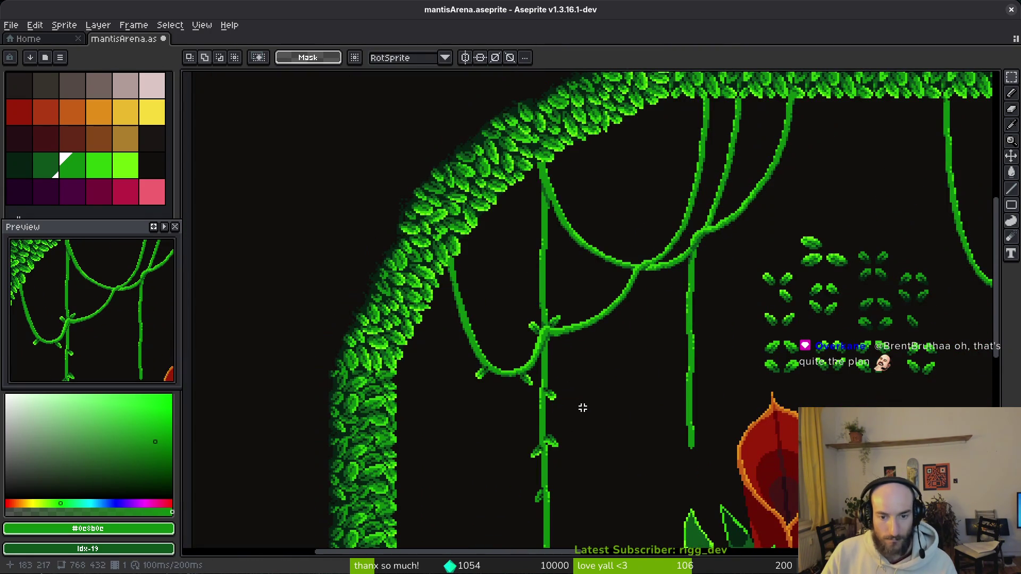
scroll(593, 396, down, 2)
scroll(585, 367, up, 5)
key(ctrl+z)
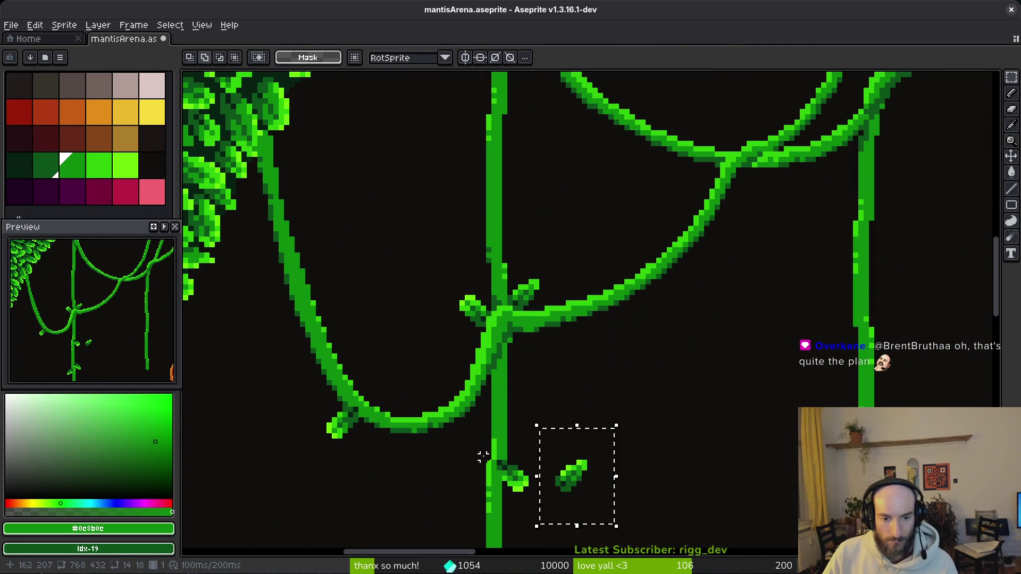
mouse_move(583, 480)
mouse_down()
mouse_move(410, 360)
mouse_move(415, 376)
mouse_move(383, 406)
mouse_move(404, 411)
mouse_up()
key(Return)
- Move one spare leaf from the grid onto the vine and commit it
scroll(429, 407, down, 3)
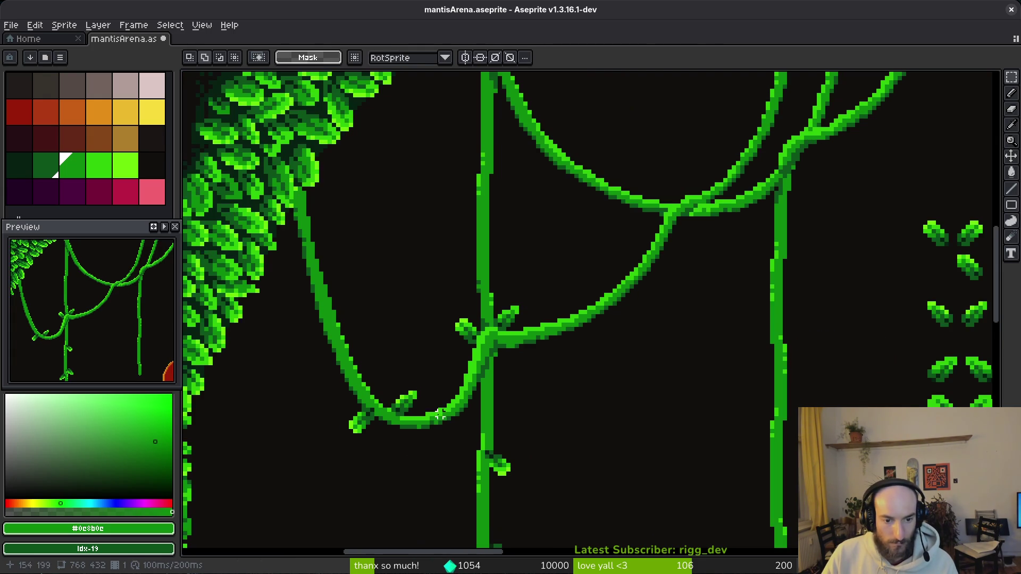
scroll(469, 394, down, 3)
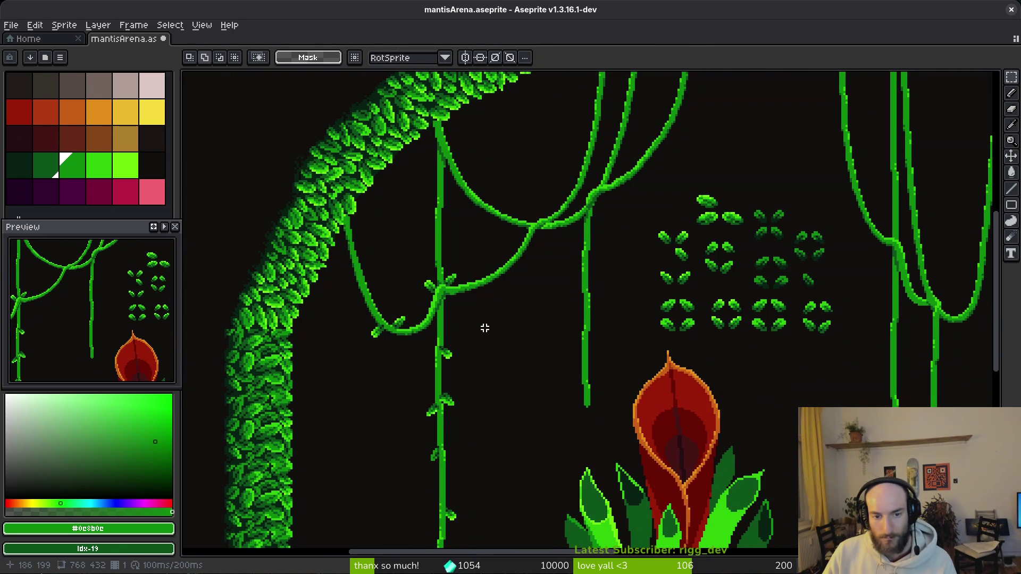
scroll(484, 324, down, 2)
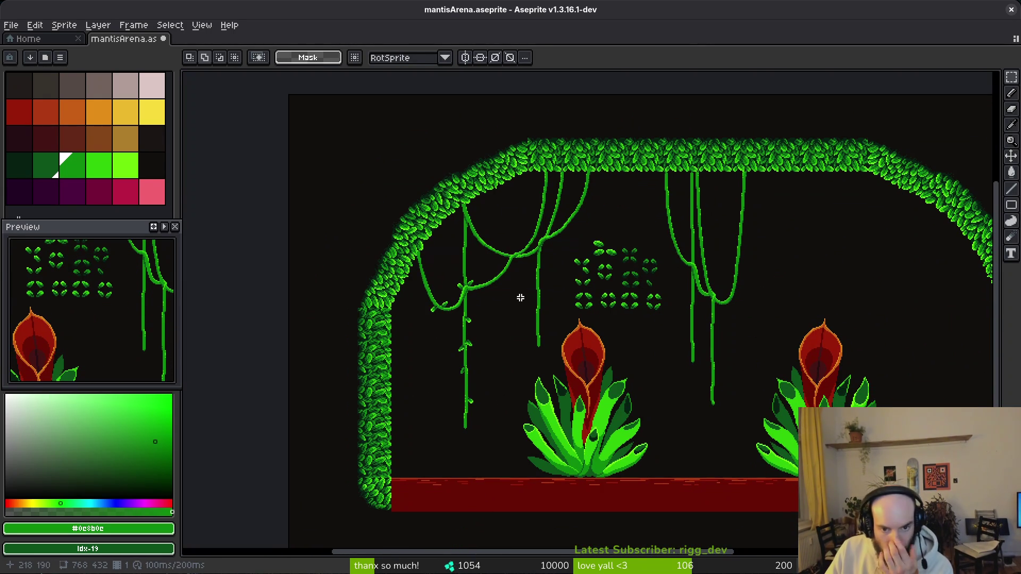
scroll(521, 298, up, 4)
scroll(713, 294, right, 5)
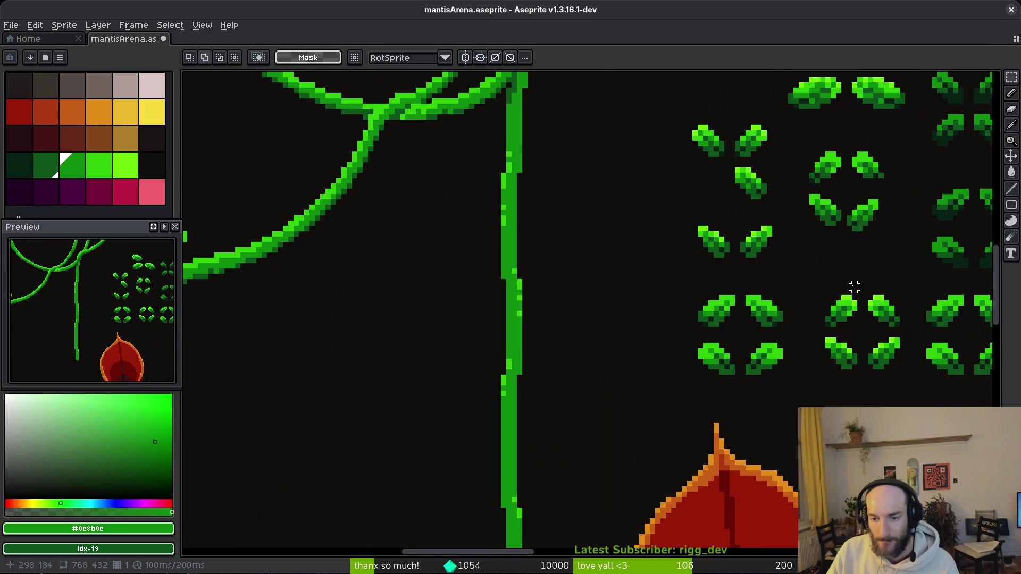
drag(688, 215, 783, 271)
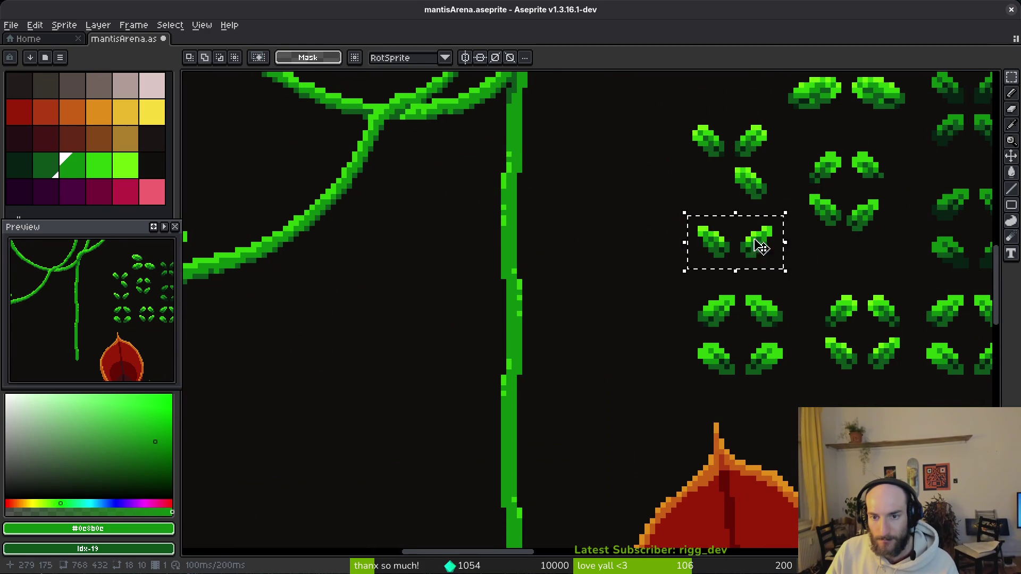
click(812, 189)
mouse_move(843, 228)
mouse_down()
mouse_move(449, 255)
mouse_move(454, 292)
mouse_move(500, 301)
mouse_move(393, 242)
mouse_up()
scroll(836, 258, left, 3)
click(860, 267)
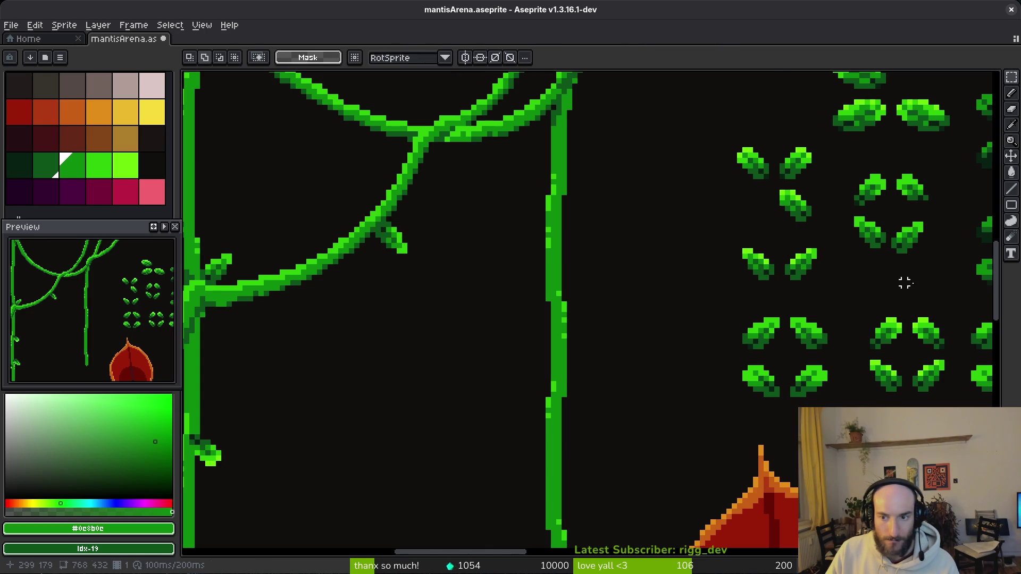
- Place a rotated copy of the top spare leaf onto the vine and show the timeline
scroll(849, 329, right, 4)
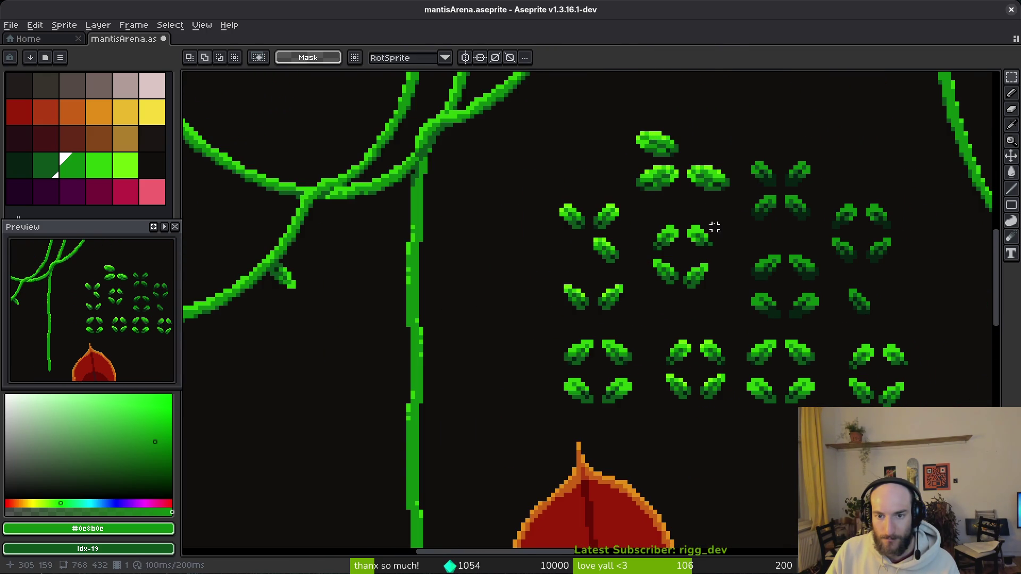
scroll(664, 133, up, 1)
drag(603, 98, 702, 151)
scroll(691, 235, up, 1)
scroll(757, 207, left, 2)
drag(757, 207, 308, 392)
mouse_move(365, 412)
mouse_down()
mouse_move(326, 410)
mouse_move(311, 429)
mouse_move(520, 402)
mouse_move(448, 338)
mouse_up()
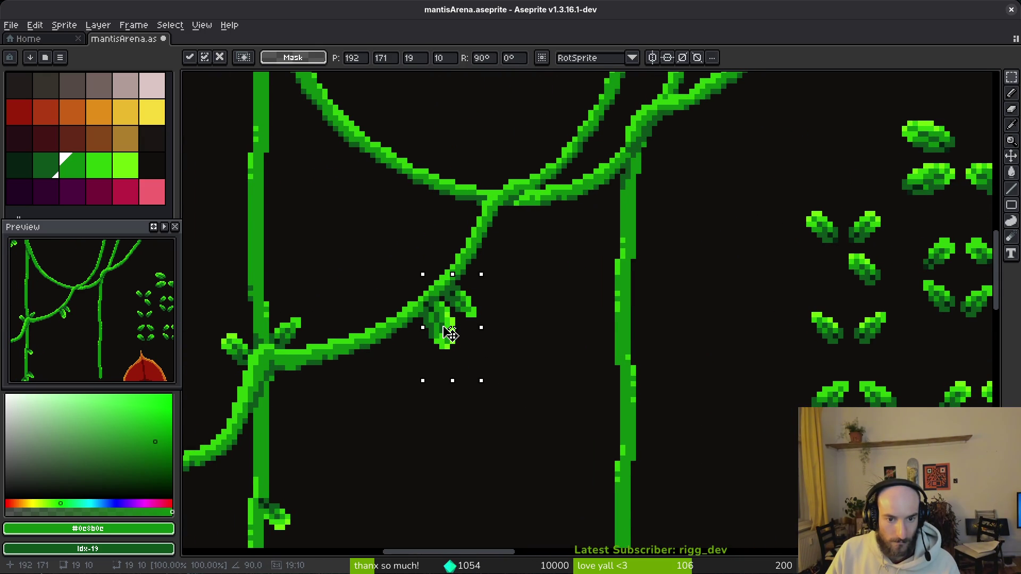
click(484, 347)
scroll(483, 346, down, 2)
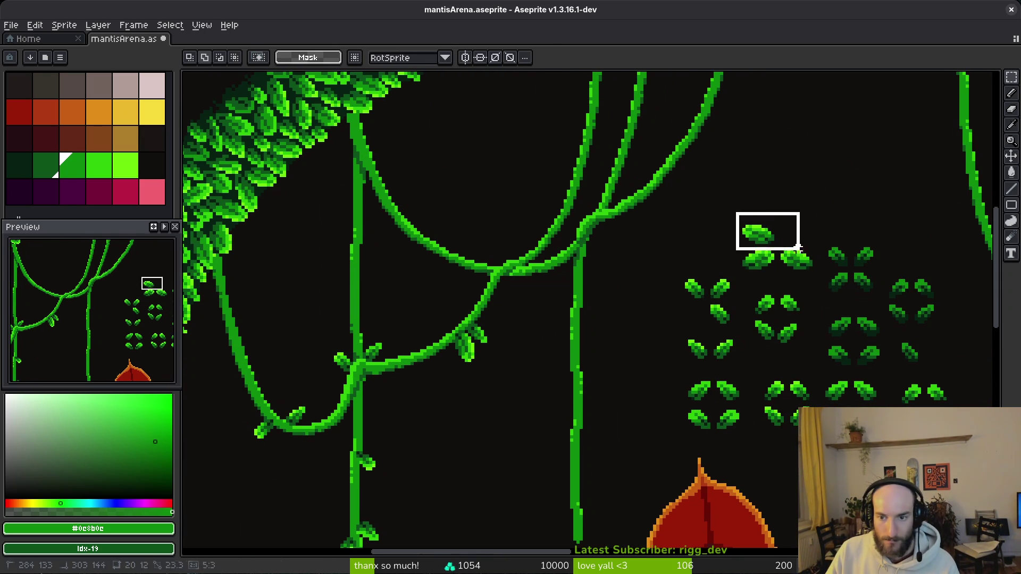
scroll(626, 295, right, 3)
scroll(378, 385, down, 5)
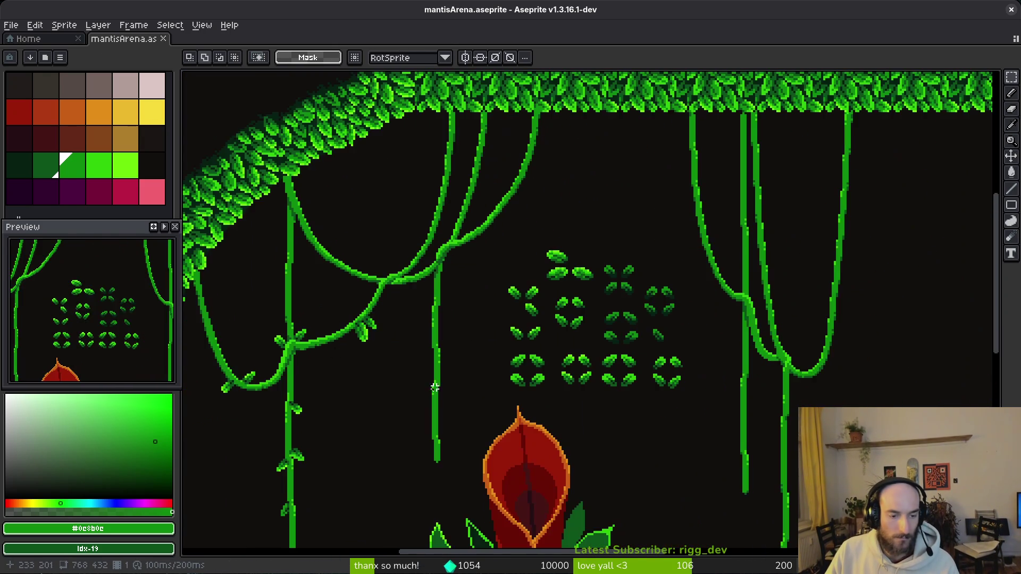
key(Tab)
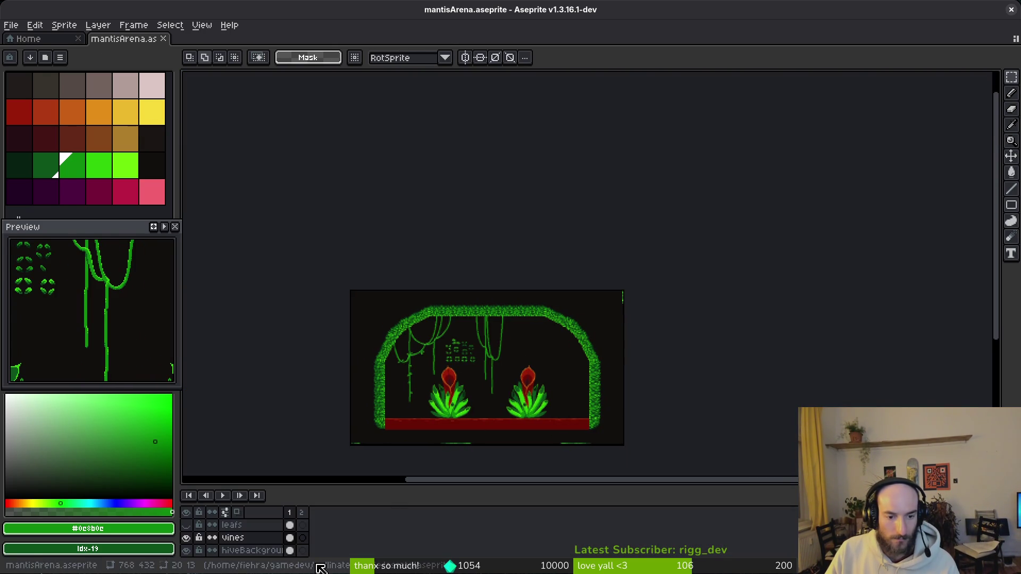
- Show and activate the leafs layer, then select the scattered leaves across the arena
click(186, 525)
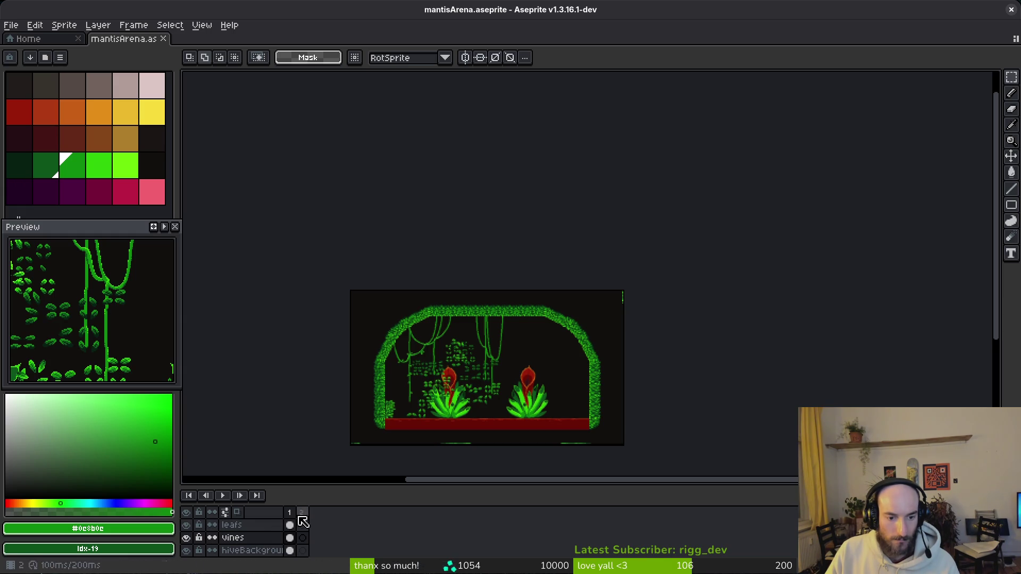
click(250, 525)
scroll(463, 387, up, 5)
scroll(485, 352, down, 3)
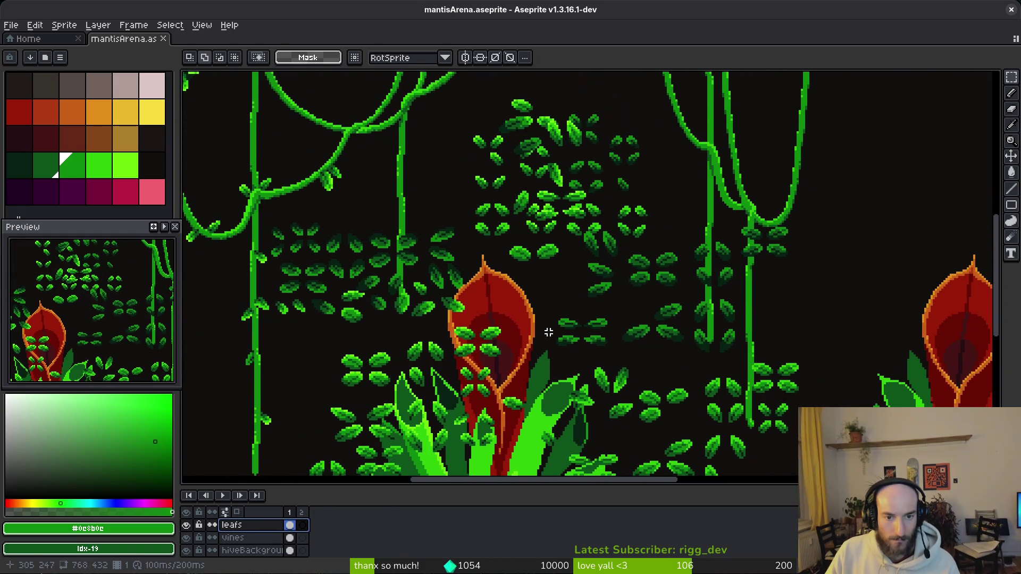
mouse_move(339, 197)
mouse_down()
mouse_move(624, 444)
mouse_move(710, 473)
mouse_up()
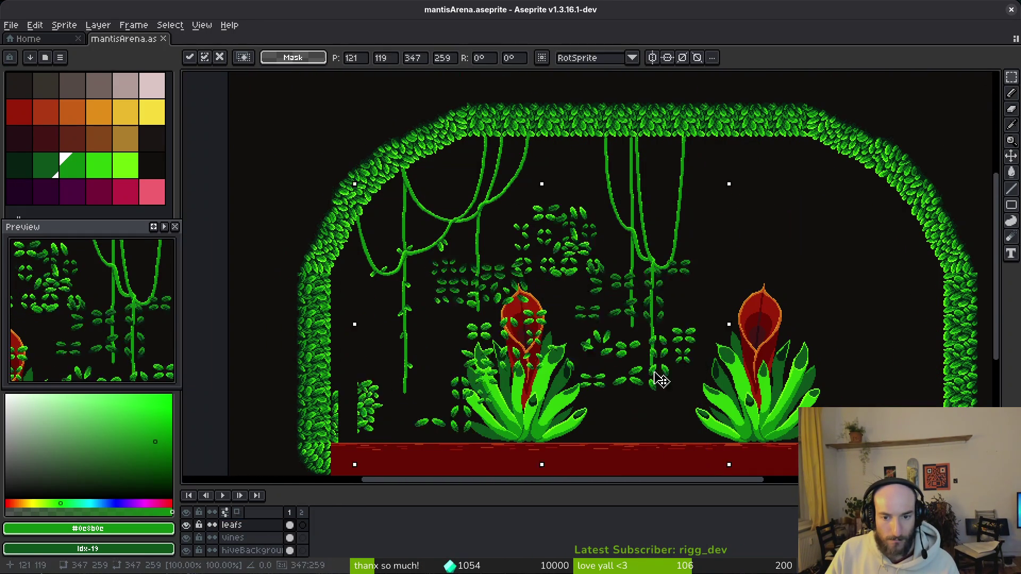
scroll(631, 379, up, 6)
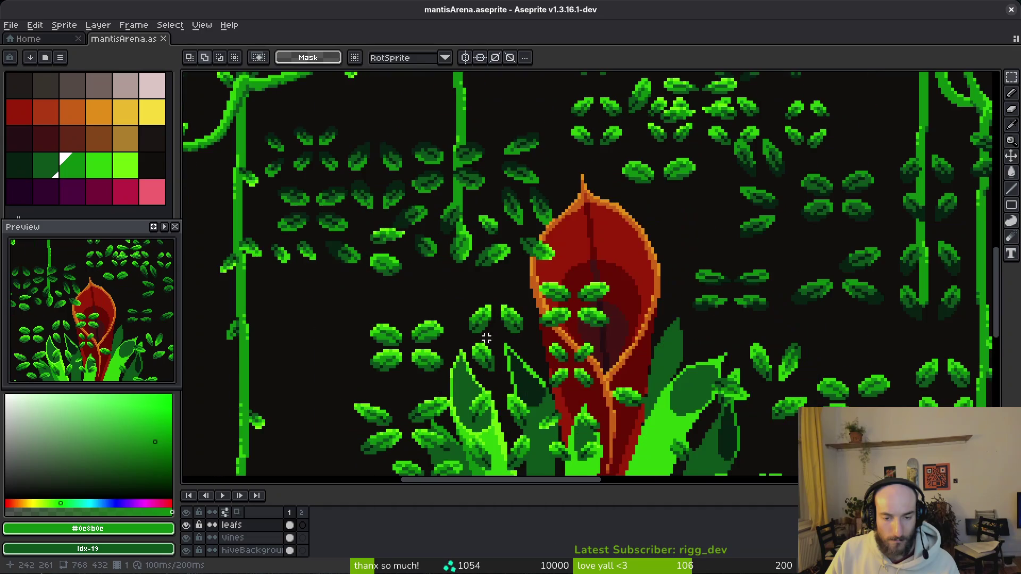
scroll(644, 351, up, 2)
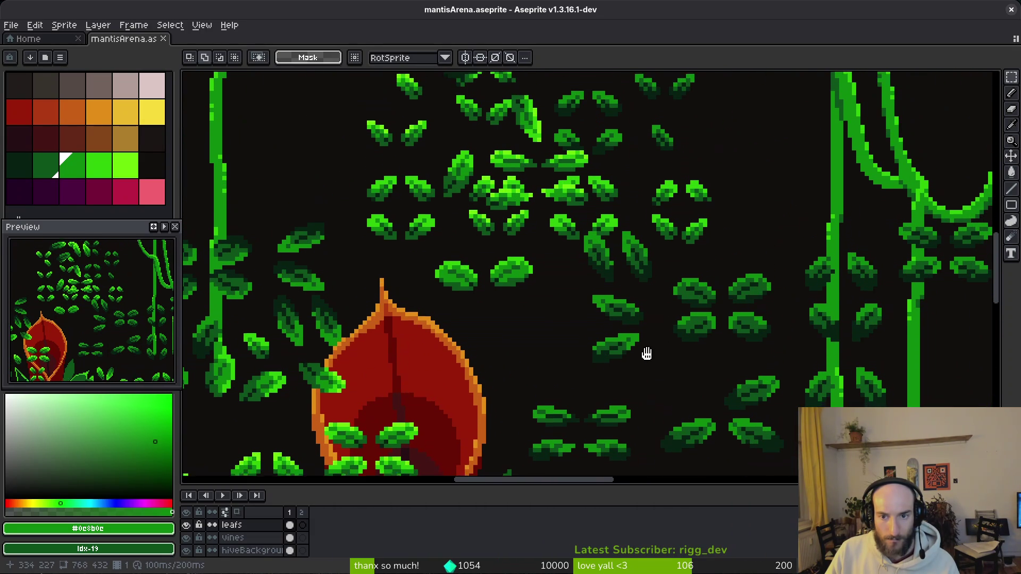
scroll(584, 314, left, 3)
scroll(605, 319, down, 5)
scroll(605, 319, left, 5)
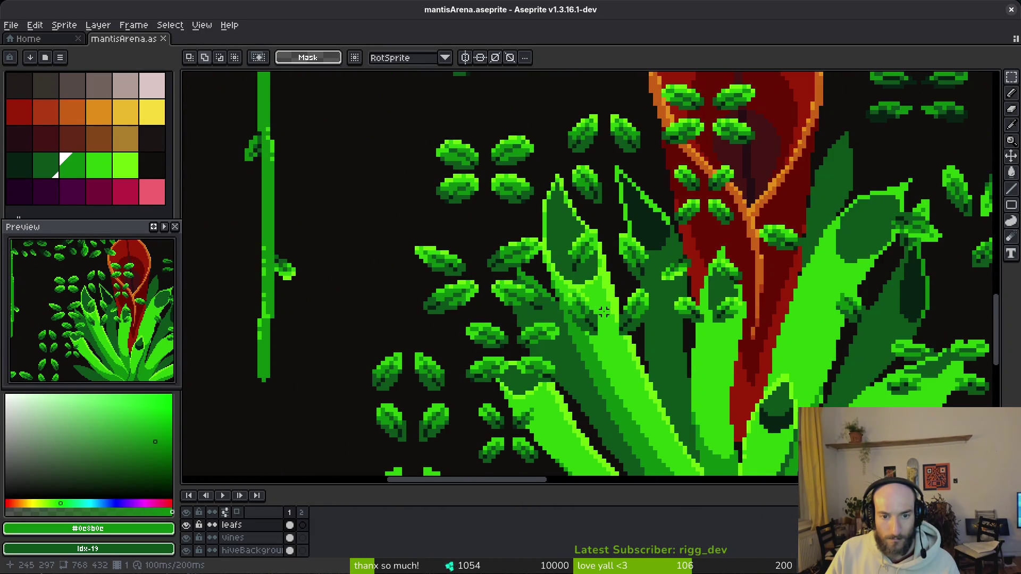
scroll(599, 332, up, 1)
- Select single leaves from the leaf grid, ending on the grid's top leaf
drag(451, 254, 526, 300)
scroll(606, 265, down, 1)
scroll(724, 284, right, 2)
scroll(686, 290, up, 3)
drag(620, 250, 690, 293)
scroll(611, 314, down, 3)
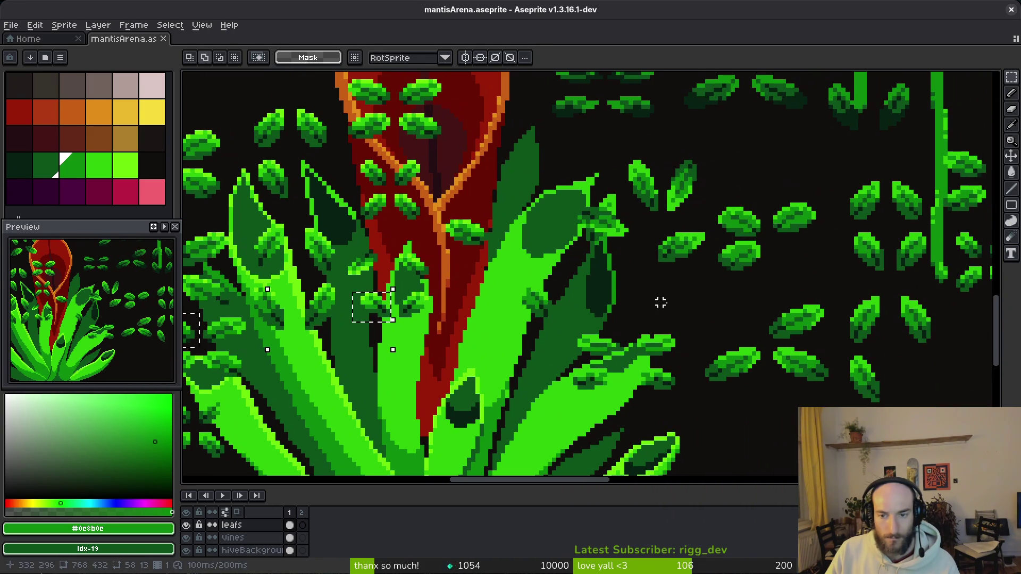
scroll(546, 312, up, 5)
scroll(546, 313, right, 2)
scroll(588, 341, up, 10)
scroll(588, 341, right, 4)
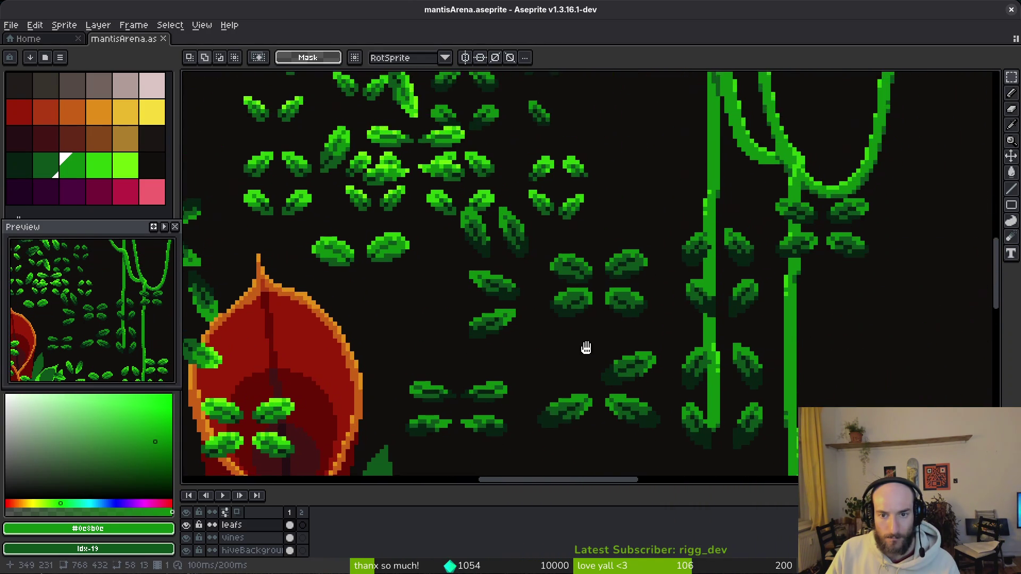
scroll(626, 358, left, 8)
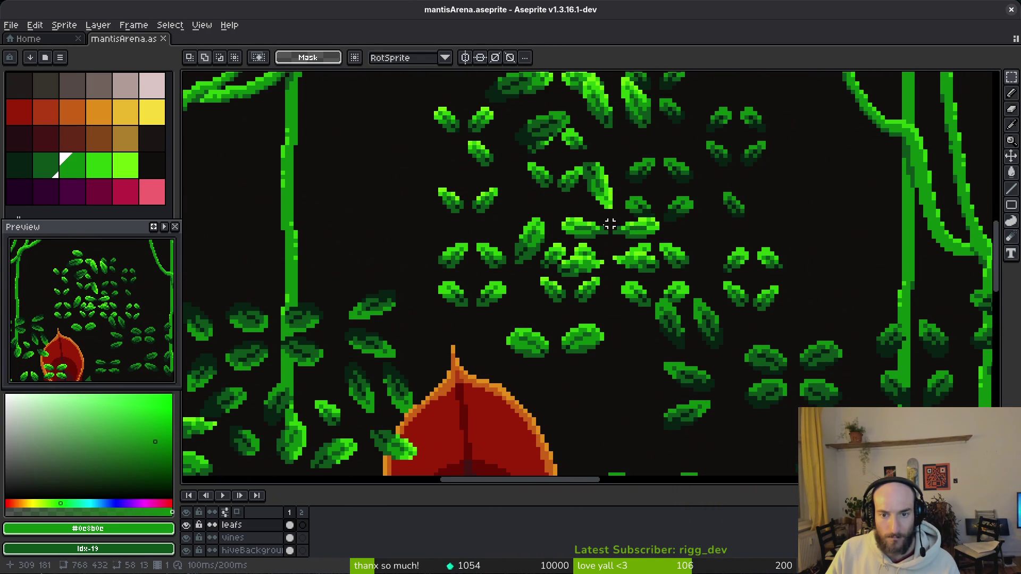
scroll(538, 289, up, 3)
scroll(538, 289, left, 2)
drag(538, 290, 537, 313)
drag(536, 128, 616, 175)
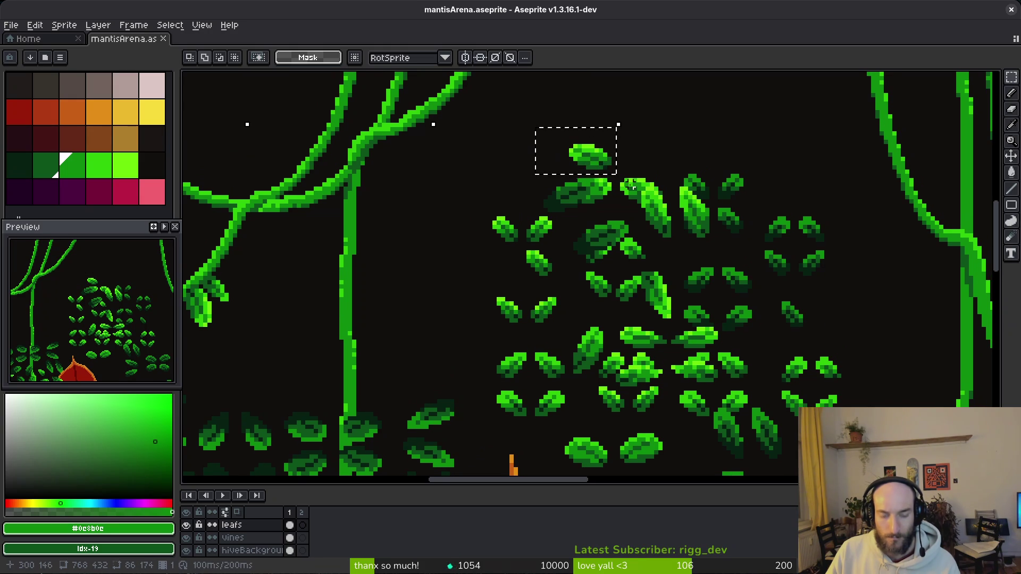
- Hide the leafs layer, switch to the vines layer, commit and save
click(289, 538)
click(185, 525)
scroll(589, 407, down, 1)
scroll(589, 408, down, 3)
scroll(570, 300, down, 2)
key(Return)
scroll(549, 336, up, 4)
key(ctrl+s)
scroll(523, 294, down, 4)
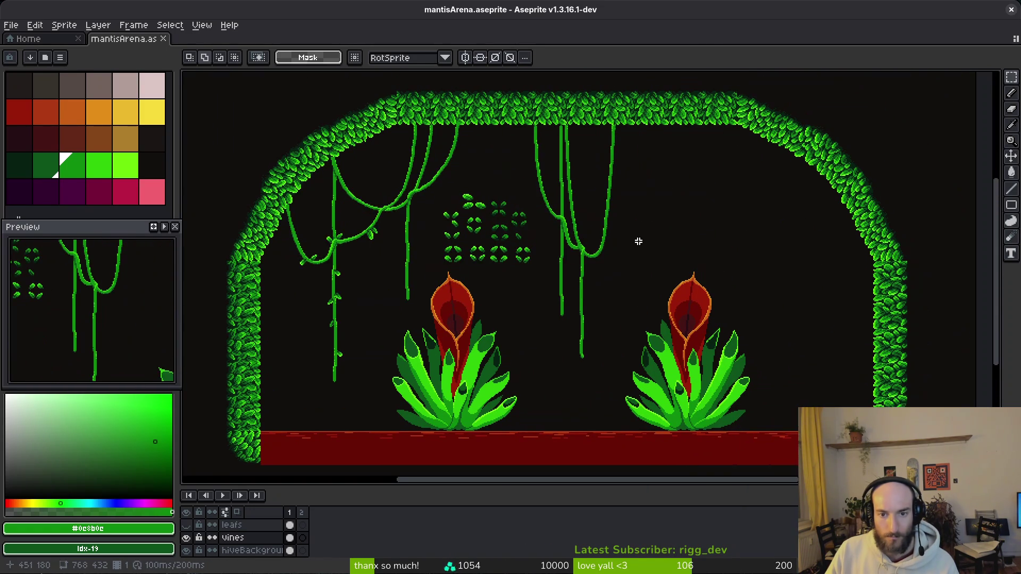
- Attempt to paste the copied leaves twice, undoing each attempt
key(ctrl+shift+d)
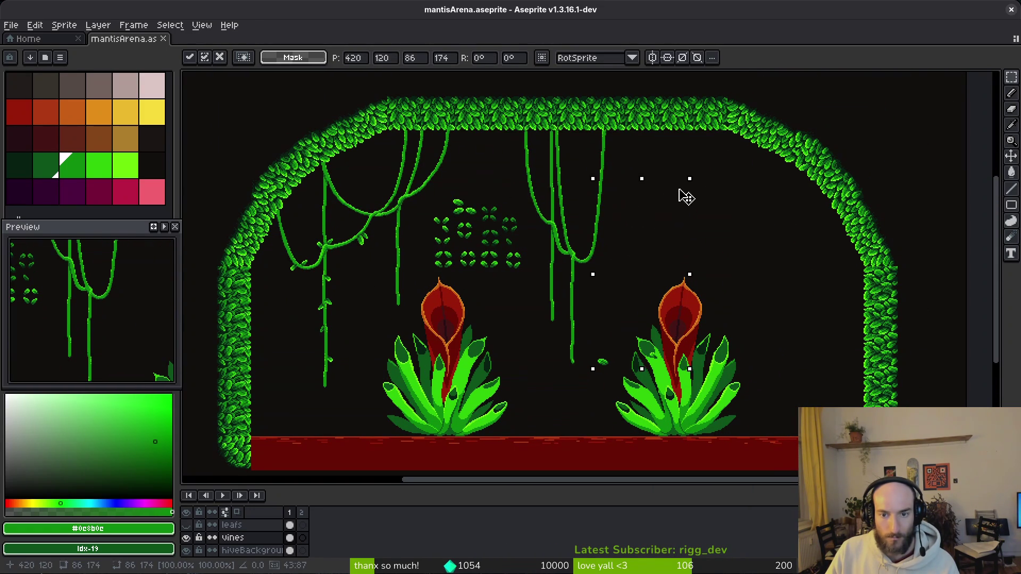
key(ctrl+z)
scroll(620, 316, up, 4)
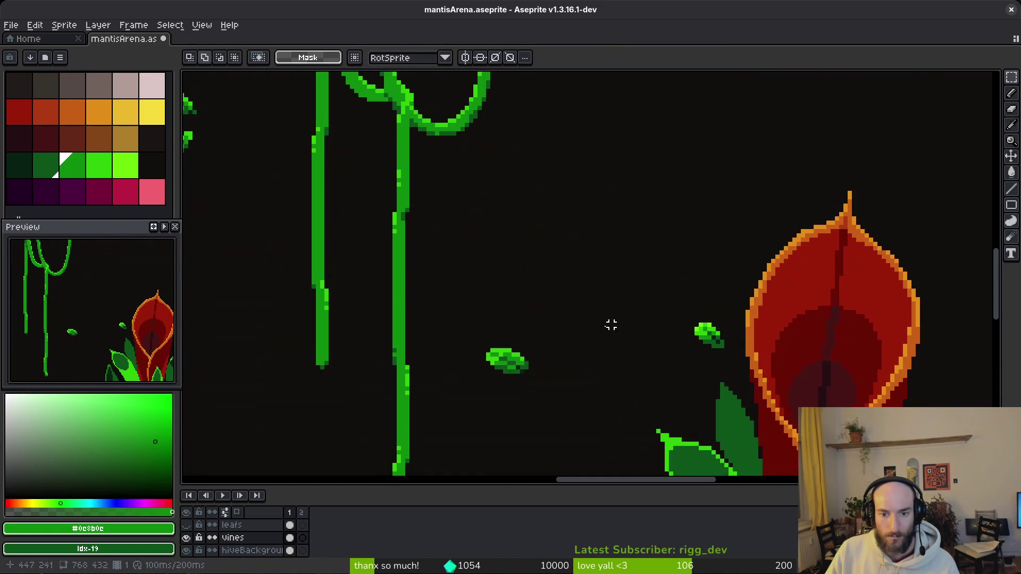
key(ctrl+shift+d)
scroll(540, 321, down, 5)
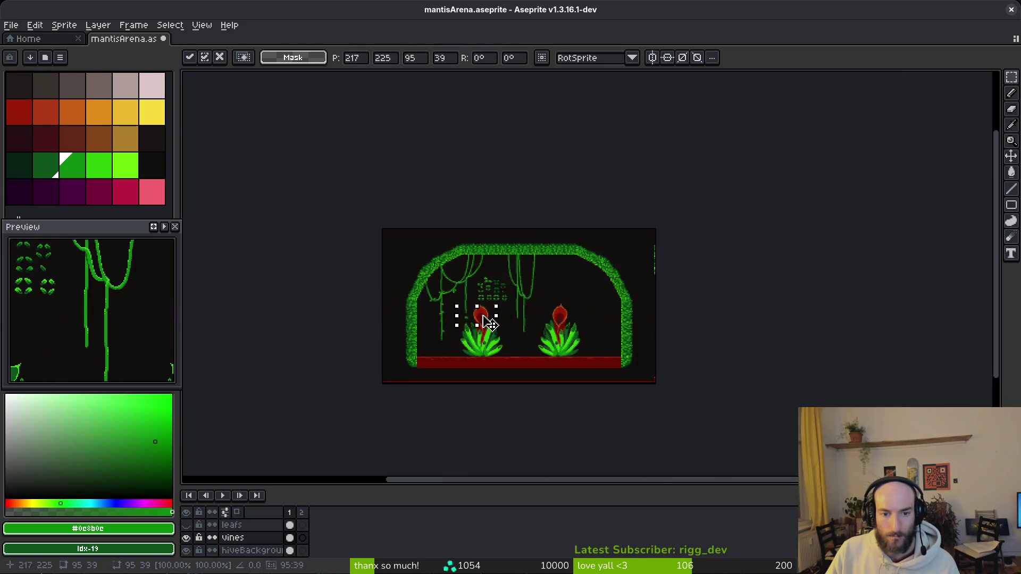
scroll(474, 291, up, 5)
key(ctrl+z)
scroll(538, 328, down, 2)
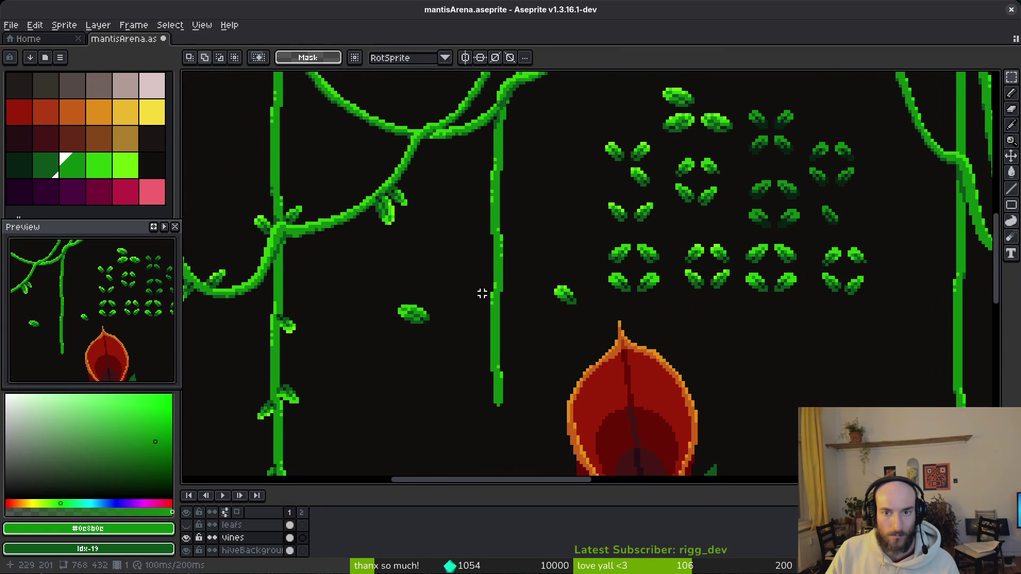
scroll(365, 282, up, 2)
- Turn a single leaf 180° and attach it upside-down to the curved vine
mouse_move(413, 275)
mouse_down()
mouse_move(505, 345)
mouse_move(450, 293)
mouse_move(424, 303)
mouse_move(449, 319)
mouse_move(384, 292)
mouse_move(266, 346)
mouse_up()
key(shift+r)
mouse_move(291, 391)
mouse_down()
mouse_move(358, 392)
mouse_move(219, 336)
mouse_up()
scroll(470, 345, left, 3)
mouse_move(469, 344)
mouse_down()
mouse_move(471, 282)
mouse_move(424, 262)
mouse_move(396, 206)
mouse_up()
click(449, 282)
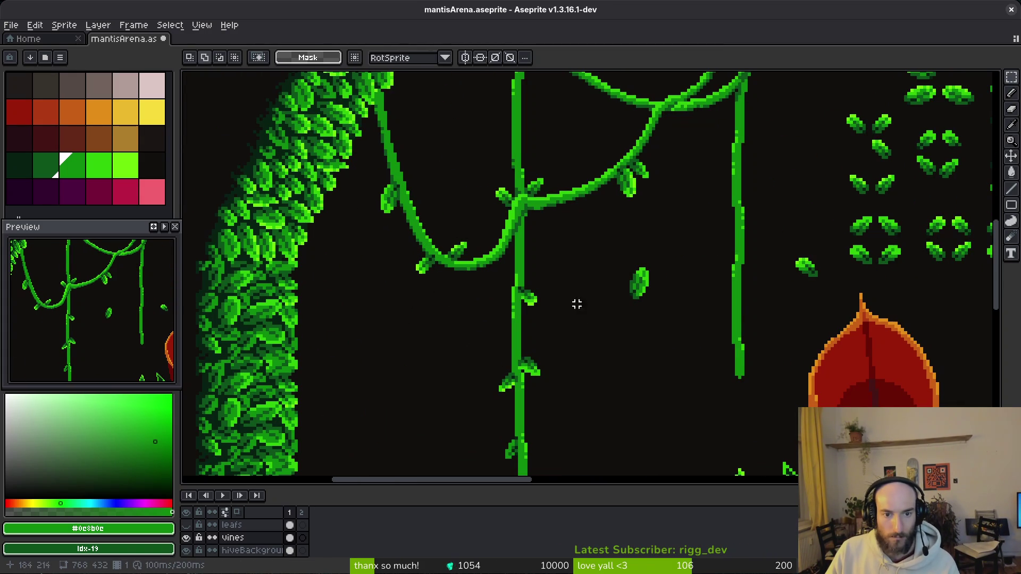
key(ctrl+z)
mouse_move(638, 279)
mouse_down()
mouse_move(365, 244)
mouse_move(381, 255)
mouse_move(385, 169)
mouse_up()
key(b)
- Save mantisArena.aseprite and look over the placed leaves
scroll(454, 234, up, 4)
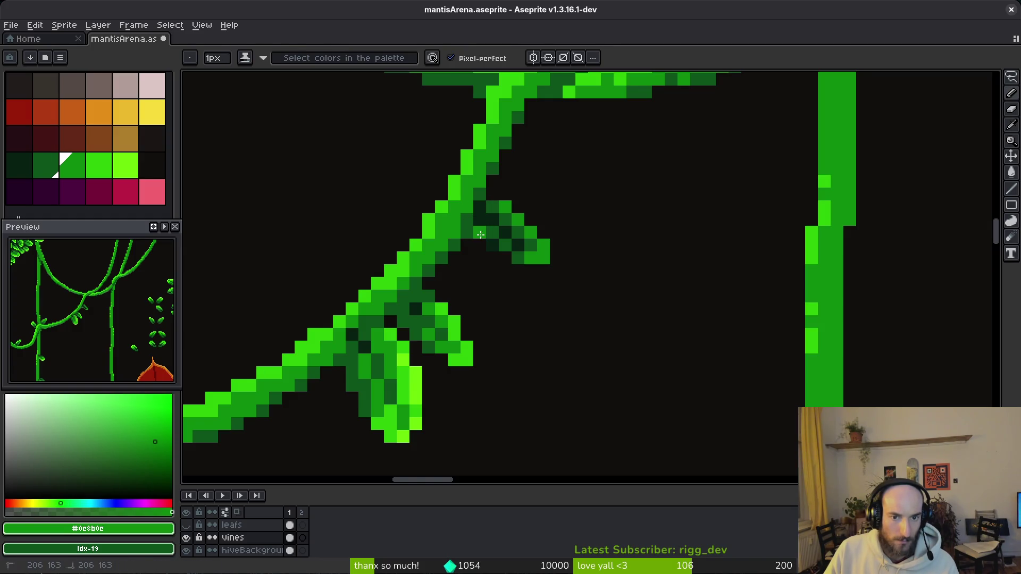
key(ctrl+s)
scroll(580, 232, down, 3)
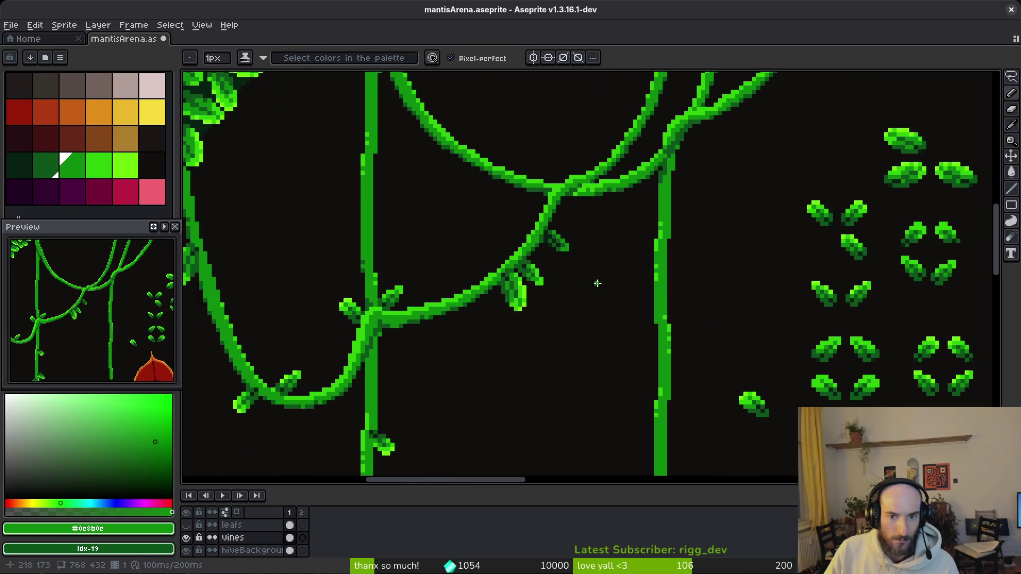
scroll(572, 288, down, 3)
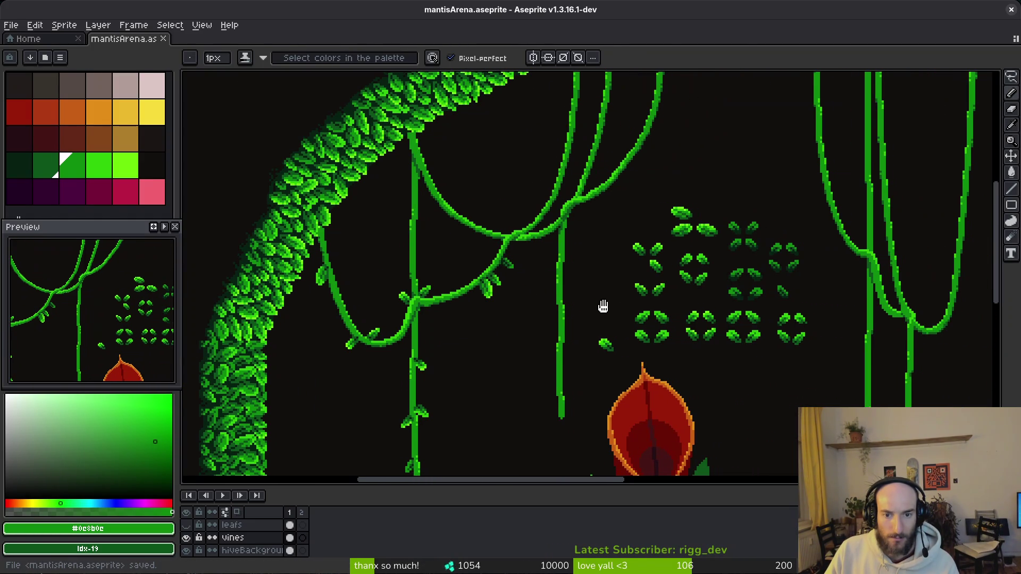
scroll(611, 319, right, 3)
scroll(541, 290, down, 2)
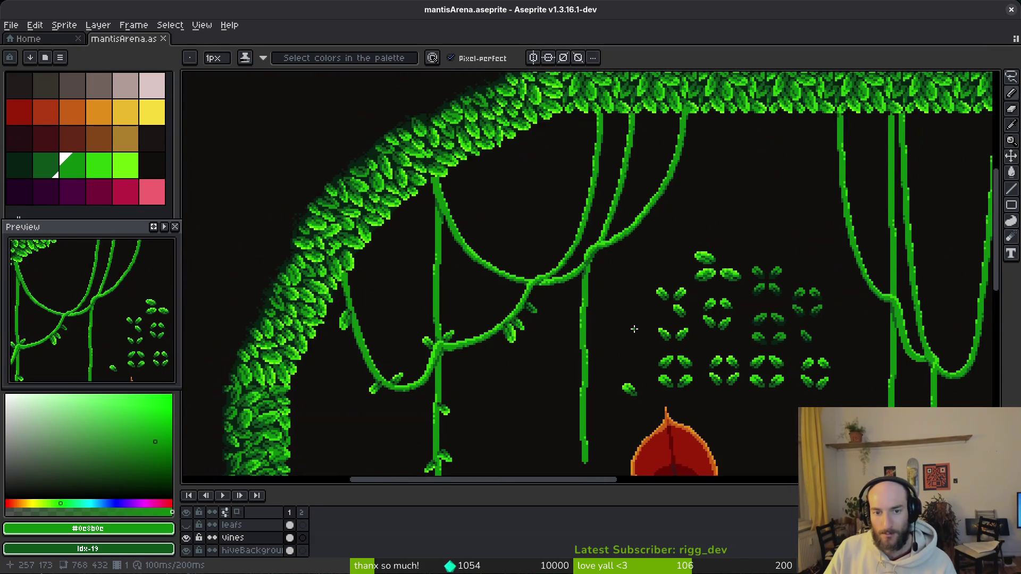
scroll(638, 277, up, 4)
- Select a single leaf from the grid and move it left onto the vine
key(m)
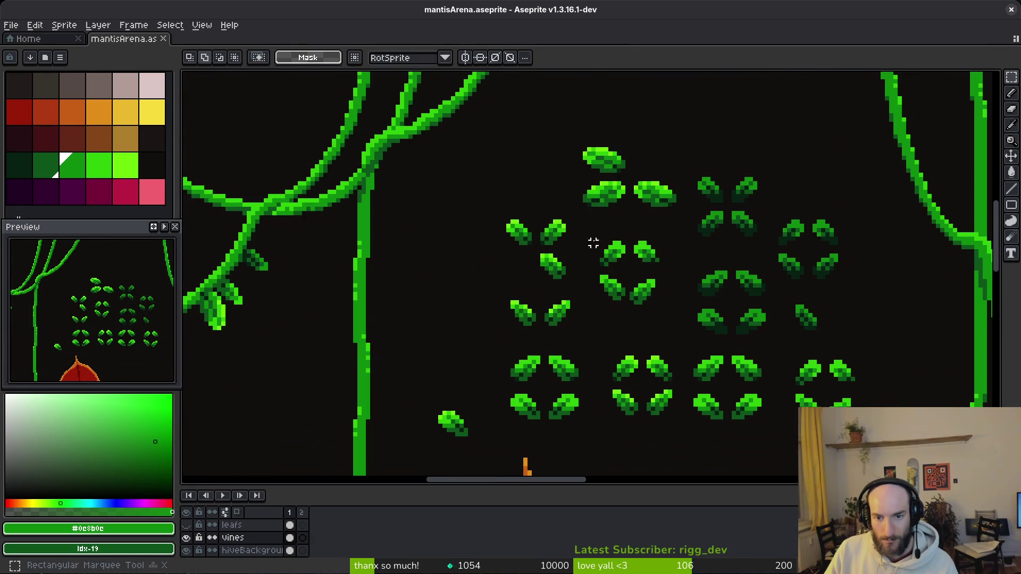
mouse_move(621, 234)
mouse_down()
mouse_move(668, 290)
mouse_move(588, 242)
mouse_move(404, 200)
mouse_move(649, 310)
mouse_move(296, 255)
mouse_move(274, 269)
mouse_move(300, 272)
mouse_up()
scroll(671, 278, up, 1)
key(ctrl+d)
- Bring a second grid leaf over to the vine, turn it, and settle it in place
drag(417, 298, 615, 306)
drag(735, 278, 801, 335)
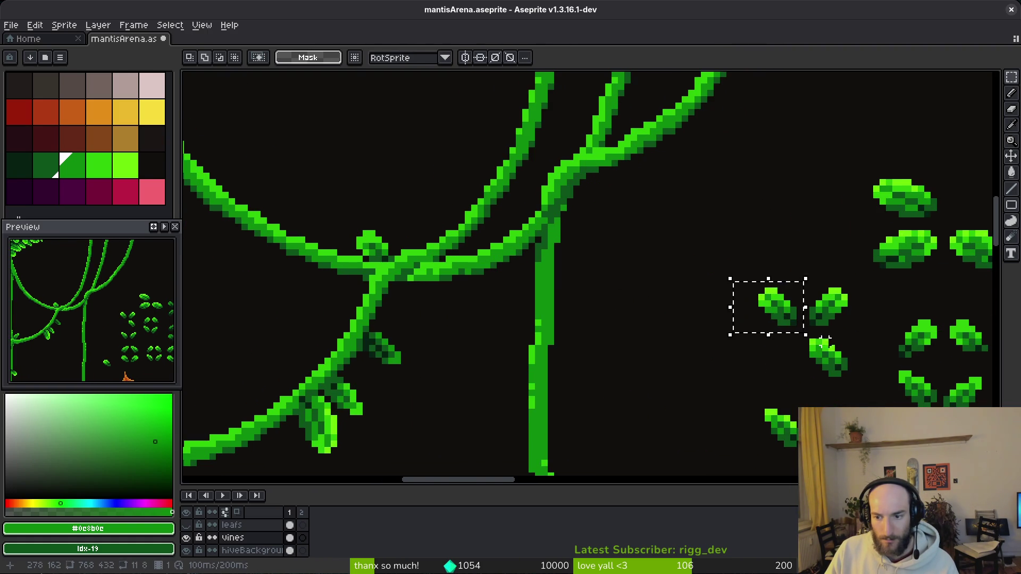
scroll(763, 313, down, 3)
mouse_move(764, 270)
mouse_down()
mouse_move(825, 330)
mouse_move(500, 221)
mouse_move(577, 290)
mouse_move(547, 291)
mouse_move(485, 230)
mouse_up()
key(ctrl+d)
- Attach the top grid leaf to the vine, rotated 180° upside down
scroll(621, 320, down, 5)
scroll(621, 321, right, 5)
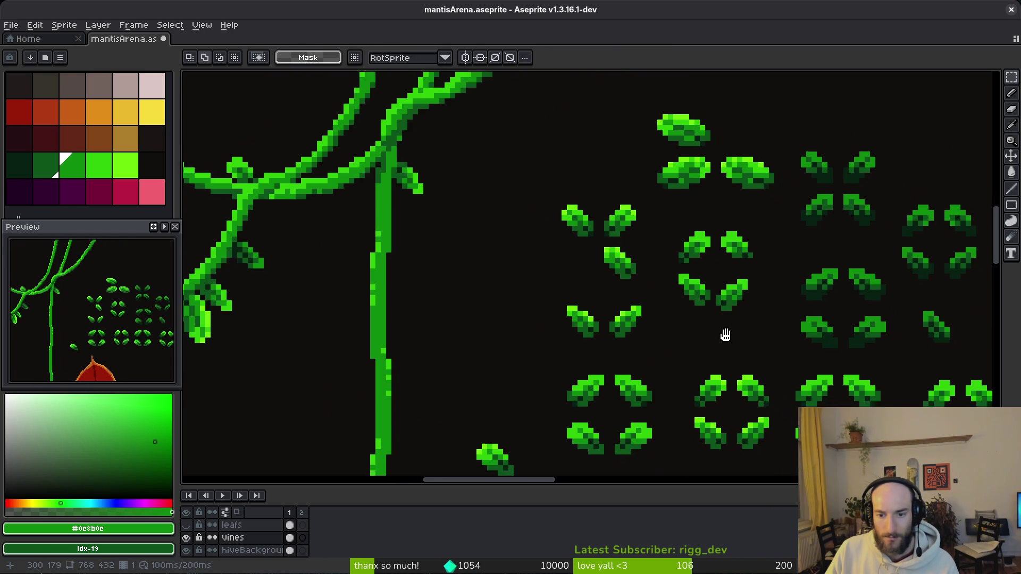
scroll(731, 364, up, 3)
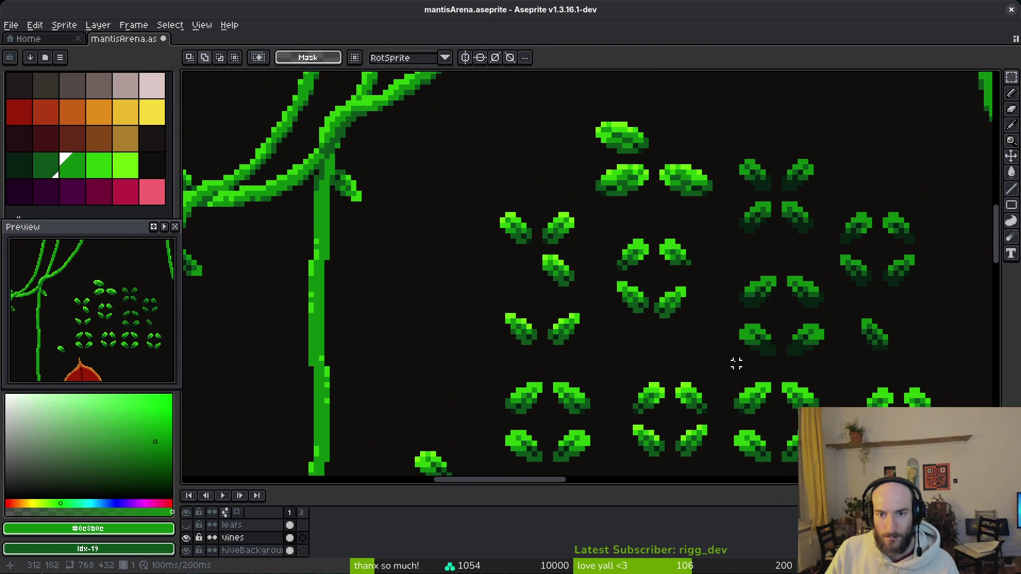
drag(563, 106, 675, 159)
mouse_move(556, 89)
mouse_down()
mouse_move(675, 154)
mouse_move(660, 160)
mouse_up()
scroll(660, 162, up, 3)
scroll(659, 162, left, 5)
drag(740, 219, 629, 225)
mouse_move(579, 162)
mouse_down()
mouse_move(559, 234)
mouse_move(630, 255)
mouse_move(597, 194)
mouse_move(473, 292)
mouse_up()
key(Return)
- Place another grid leaf onto the vine rotated -90°
scroll(585, 298, down, 3)
scroll(585, 297, up, 3)
drag(589, 319, 582, 256)
mouse_move(512, 216)
mouse_down()
mouse_move(571, 266)
mouse_move(557, 237)
mouse_move(473, 346)
mouse_move(410, 358)
mouse_move(391, 341)
mouse_move(393, 300)
mouse_up()
key(ctrl+d)
- Attach one more leaf to the straight vertical vine and save mantisArena.aseprite
scroll(425, 314, down, 3)
scroll(463, 319, up, 3)
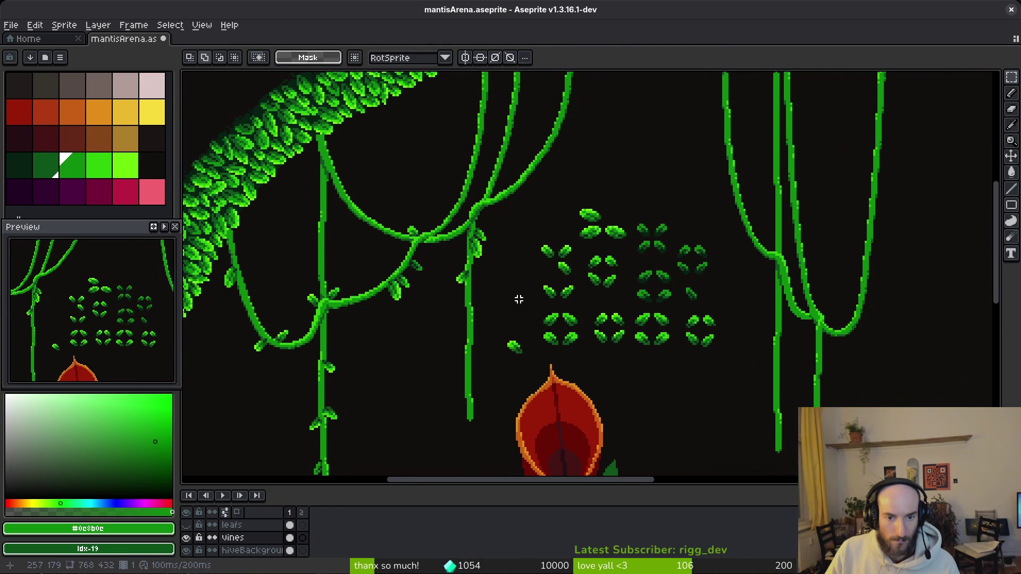
scroll(706, 250, up, 2)
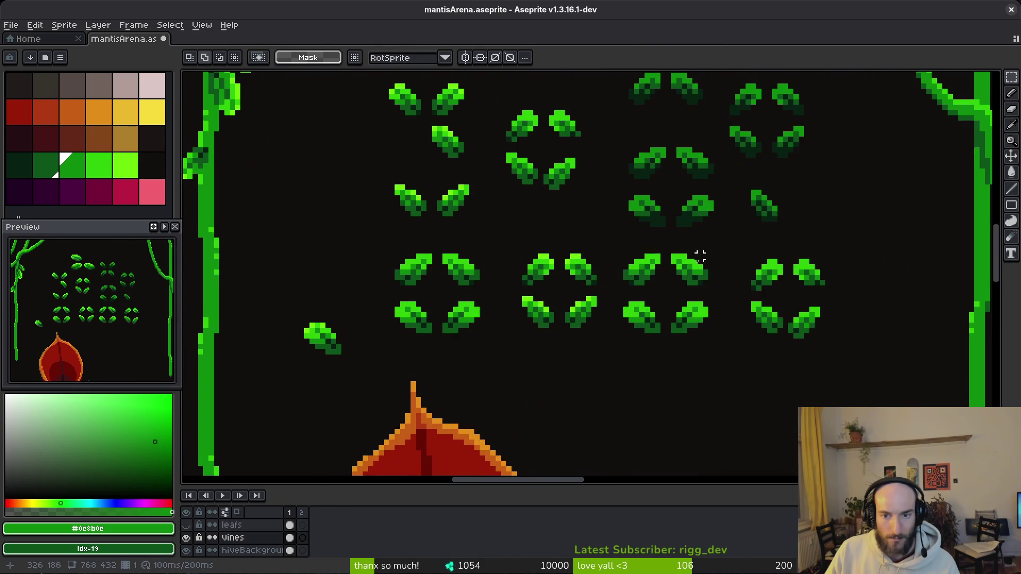
drag(623, 242, 667, 283)
scroll(667, 283, left, 5)
mouse_move(845, 252)
mouse_down()
mouse_move(470, 343)
mouse_move(428, 314)
mouse_up()
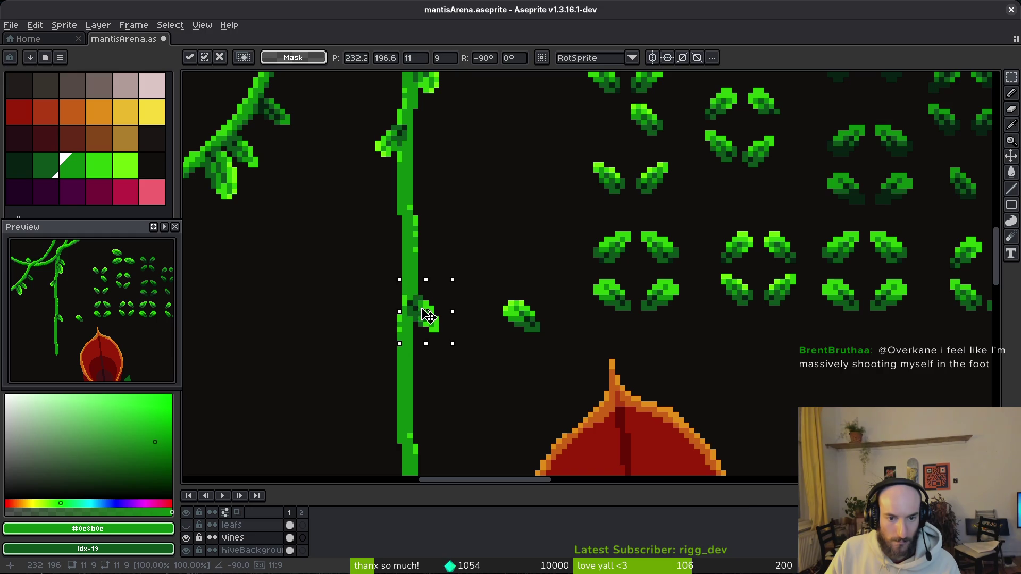
key(ctrl+d)
key(ctrl+s)
scroll(556, 304, down, 1)
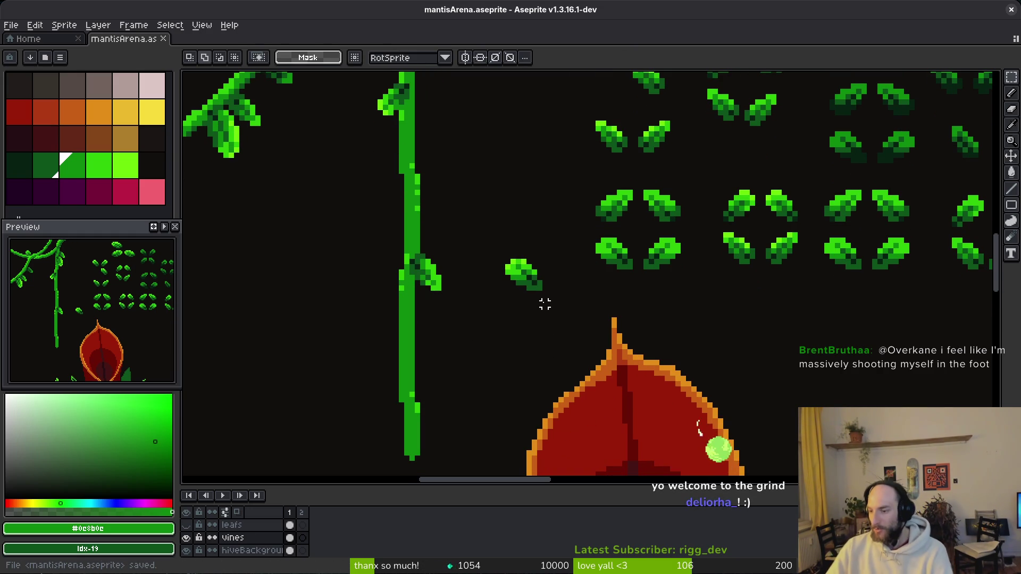
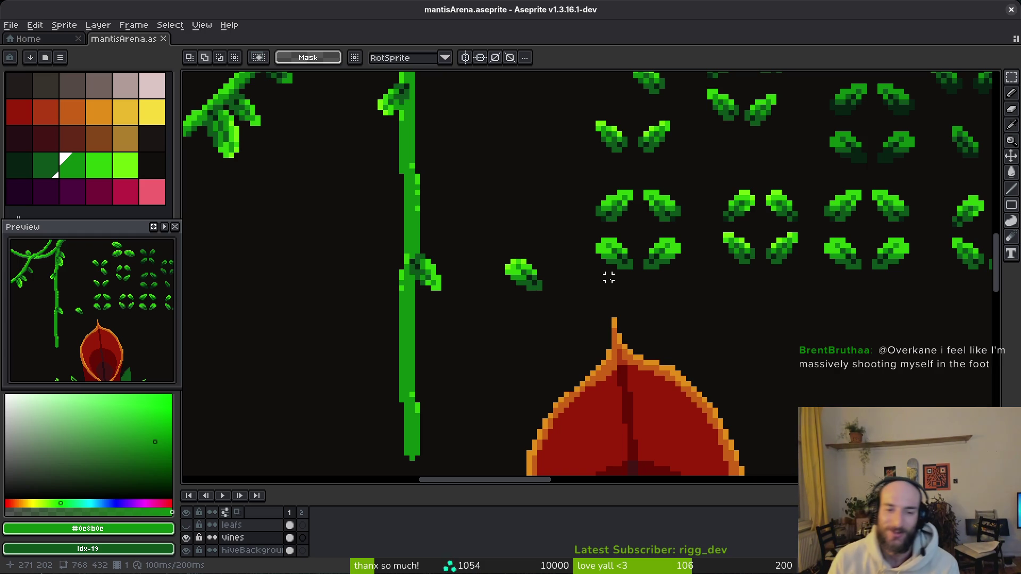
- Copy a spare leaf, turn it to face the other way, and commit it onto a hanging vine
scroll(679, 319, right, 3)
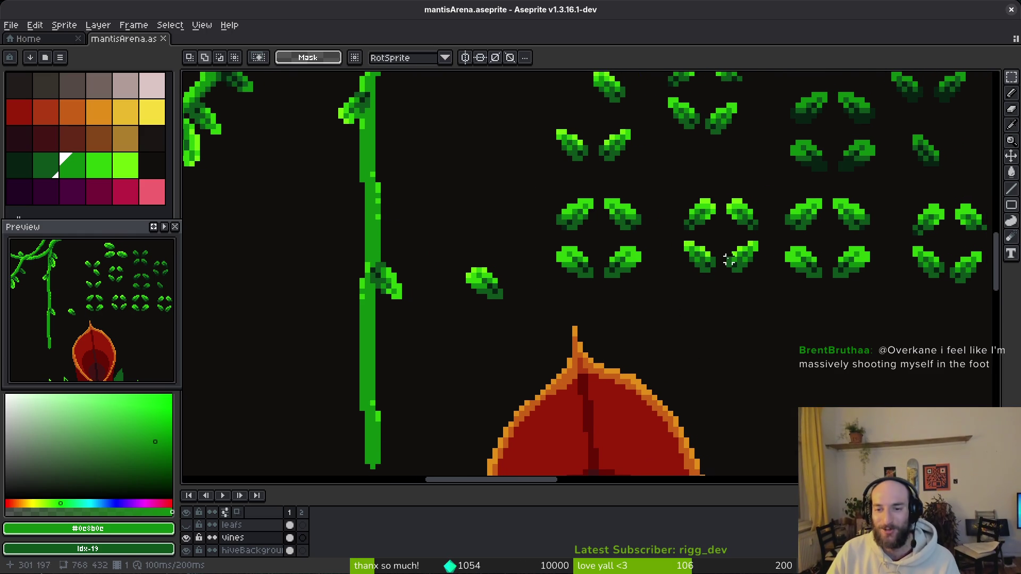
scroll(696, 257, right, 1)
mouse_move(668, 249)
mouse_down()
mouse_move(707, 288)
mouse_move(319, 327)
mouse_up()
scroll(658, 303, left, 4)
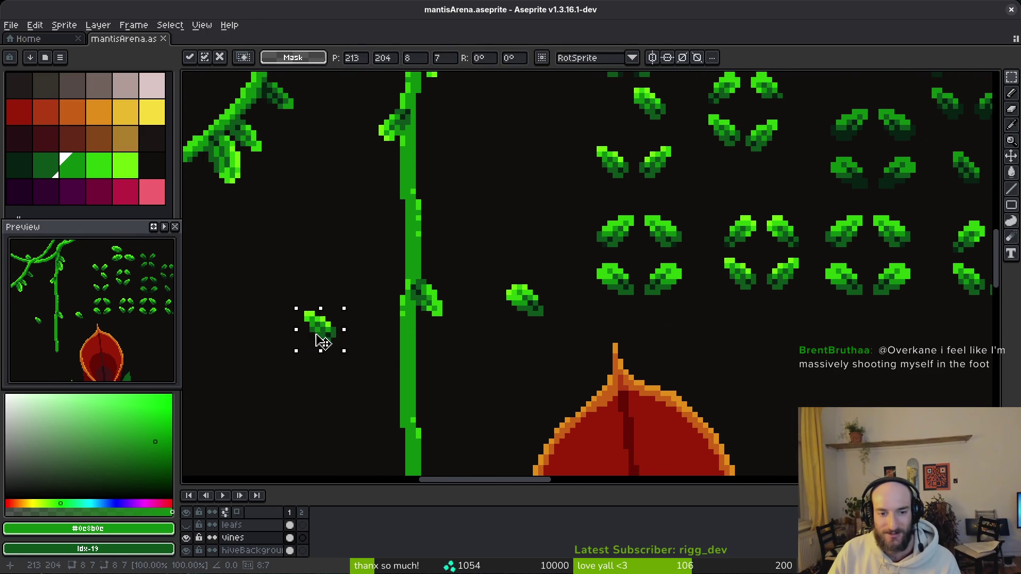
scroll(319, 327, left, 2)
scroll(366, 366, left, 5)
drag(518, 369, 489, 365)
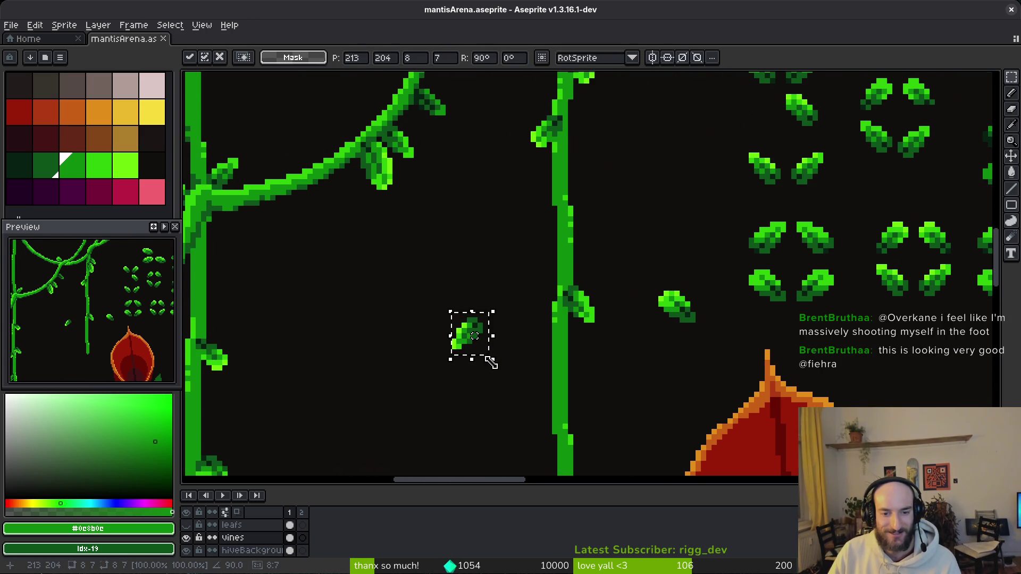
scroll(477, 326, down, 2)
scroll(457, 316, down, 1)
mouse_move(458, 316)
mouse_down()
mouse_move(511, 370)
mouse_move(489, 334)
mouse_move(513, 345)
mouse_move(513, 334)
mouse_move(514, 376)
mouse_up()
scroll(512, 371, up, 2)
key(Return)
- Copy a second spare leaf onto the vines, rotate it to fit, and commit it
scroll(519, 359, down, 3)
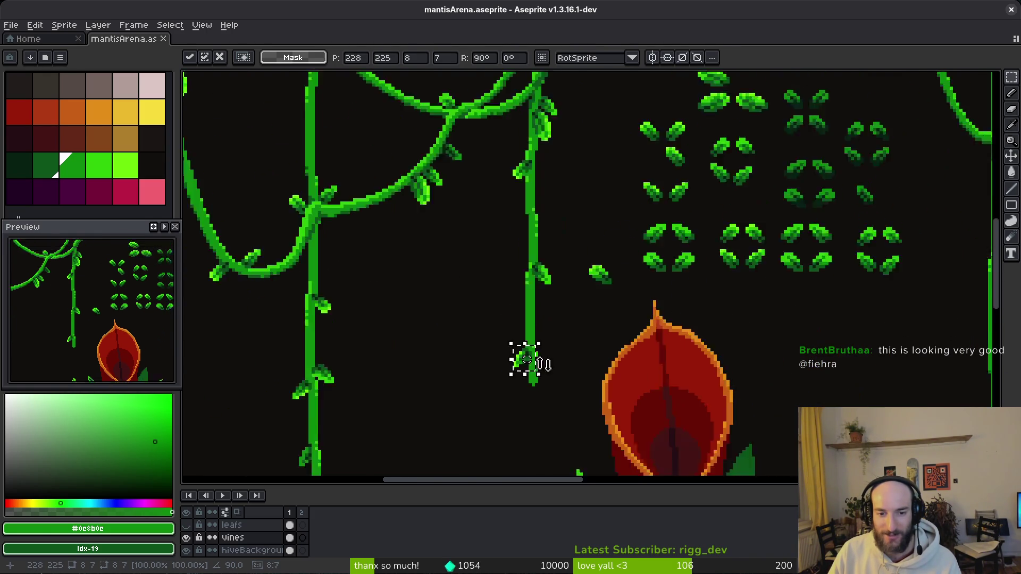
scroll(570, 363, down, 3)
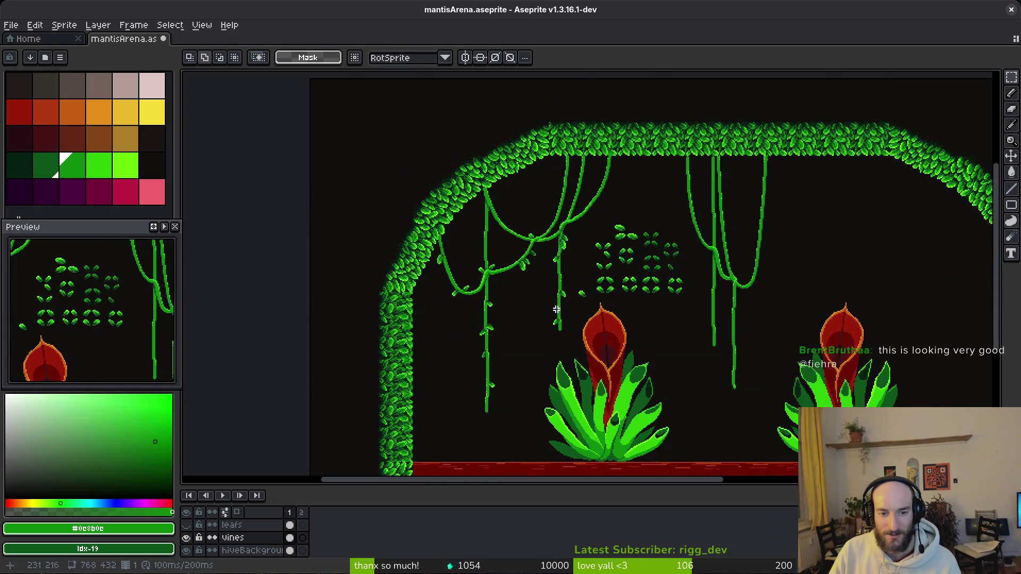
scroll(524, 285, up, 3)
mouse_move(524, 285)
mouse_down()
mouse_move(486, 240)
mouse_move(489, 225)
mouse_up()
mouse_move(462, 259)
mouse_down()
mouse_move(490, 292)
mouse_move(478, 308)
mouse_up()
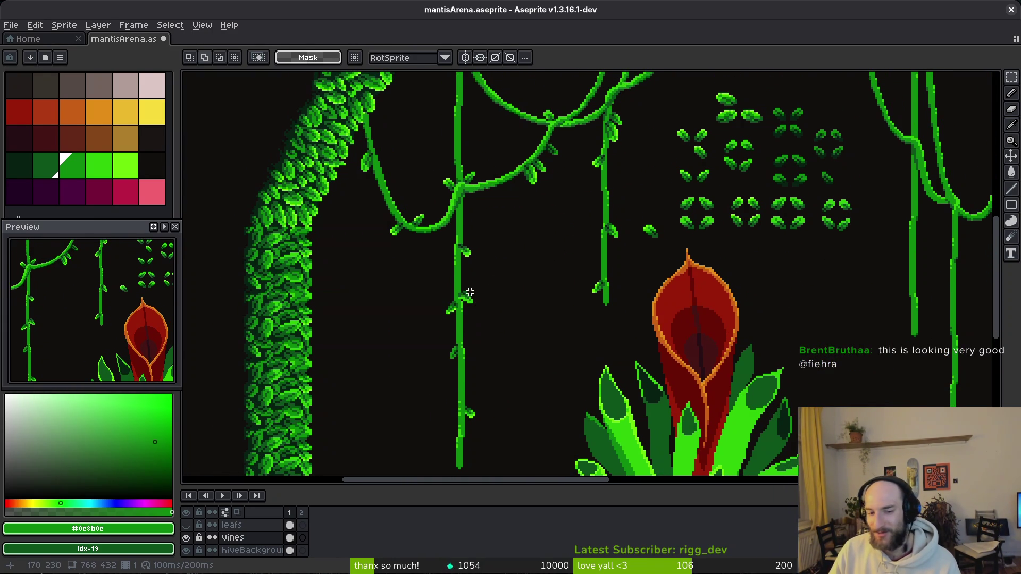
scroll(494, 298, up, 2)
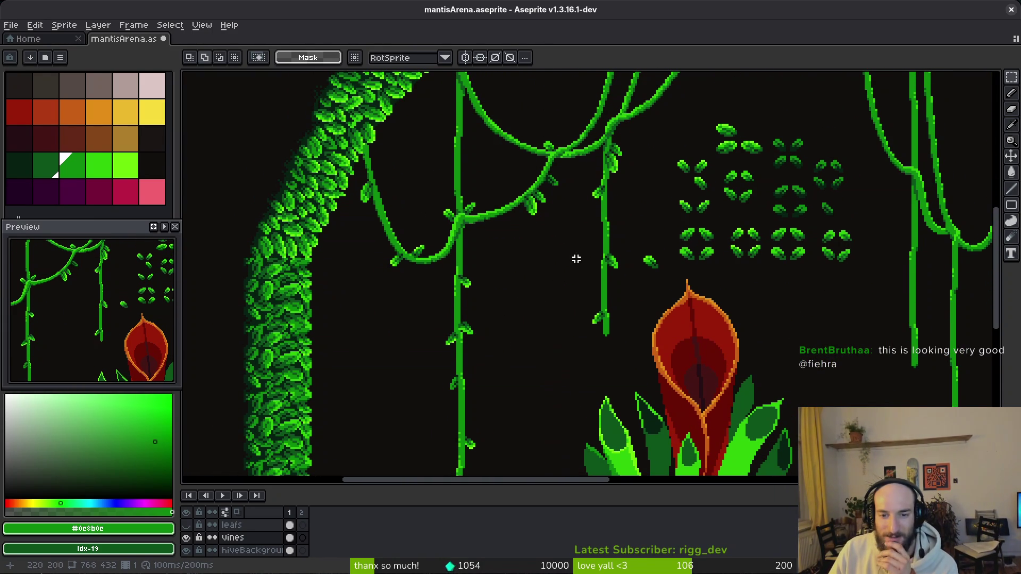
scroll(585, 303, right, 2)
scroll(581, 294, up, 1)
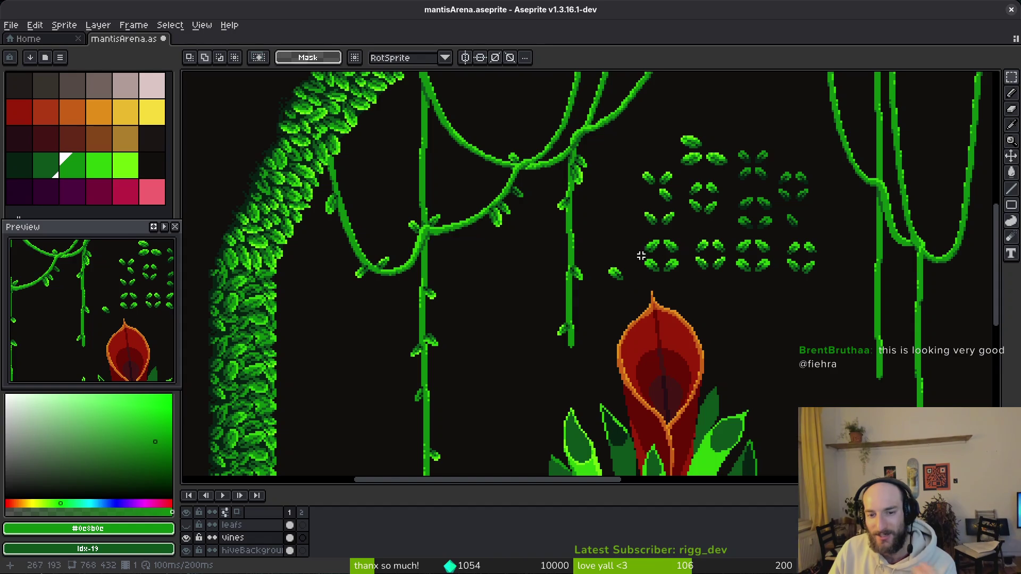
scroll(633, 263, up, 2)
scroll(664, 276, right, 2)
scroll(692, 287, up, 2)
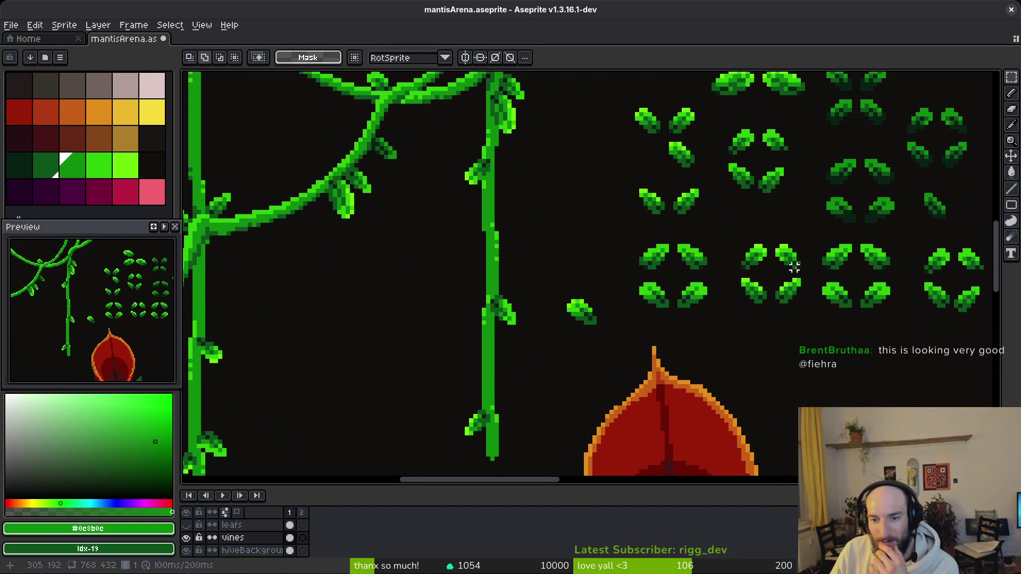
scroll(759, 259, up, 1)
scroll(752, 247, right, 2)
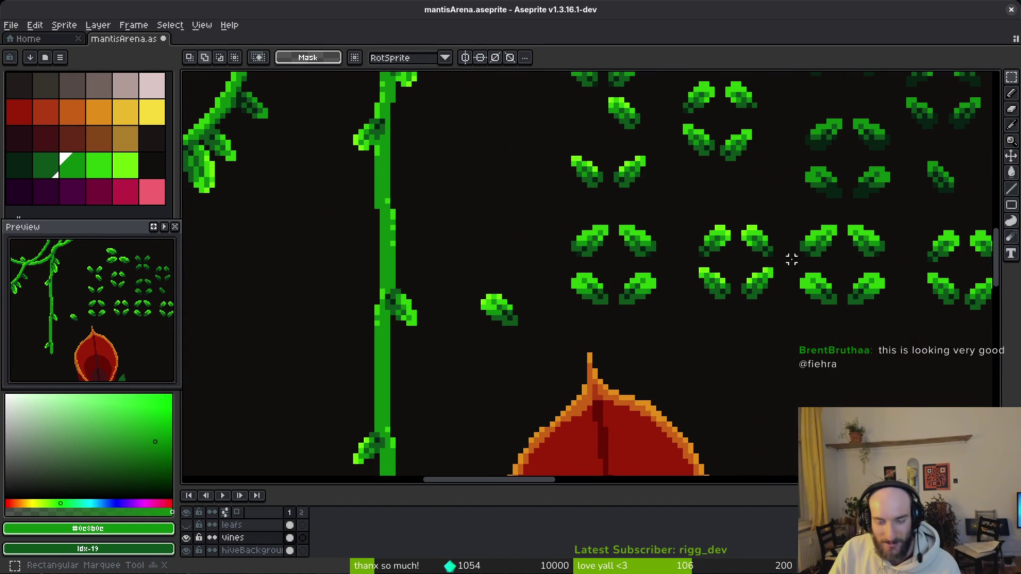
mouse_move(749, 220)
mouse_down()
mouse_move(785, 268)
mouse_move(485, 244)
mouse_move(380, 322)
mouse_move(353, 313)
mouse_move(381, 323)
mouse_move(394, 289)
mouse_move(458, 296)
mouse_move(465, 282)
mouse_move(472, 302)
mouse_up()
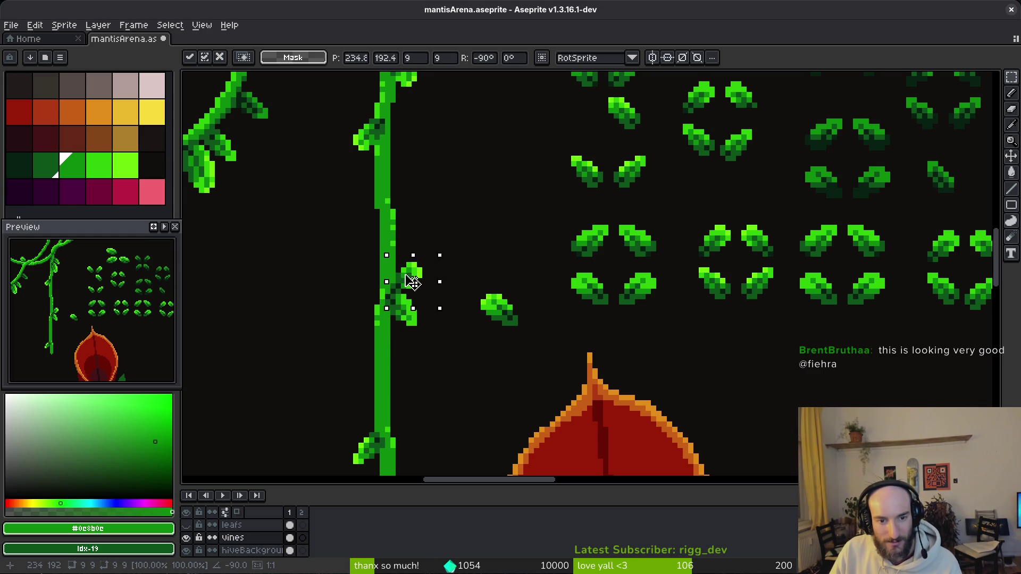
key(Return)
scroll(472, 302, down, 3)
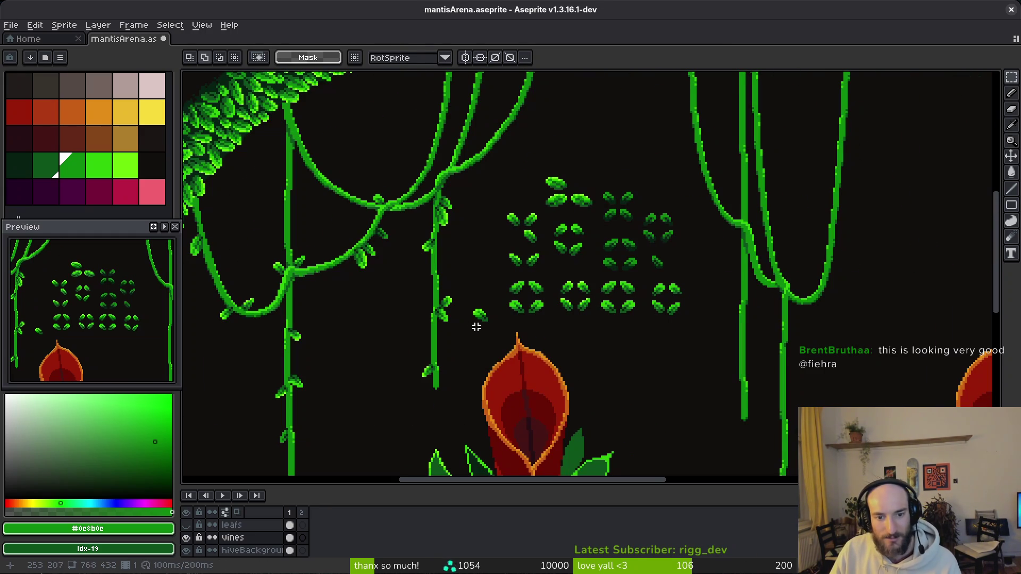
- Select a spare leaf, rotate it a quarter turn, and commit it onto a vine
drag(493, 296, 551, 271)
scroll(573, 272, up, 3)
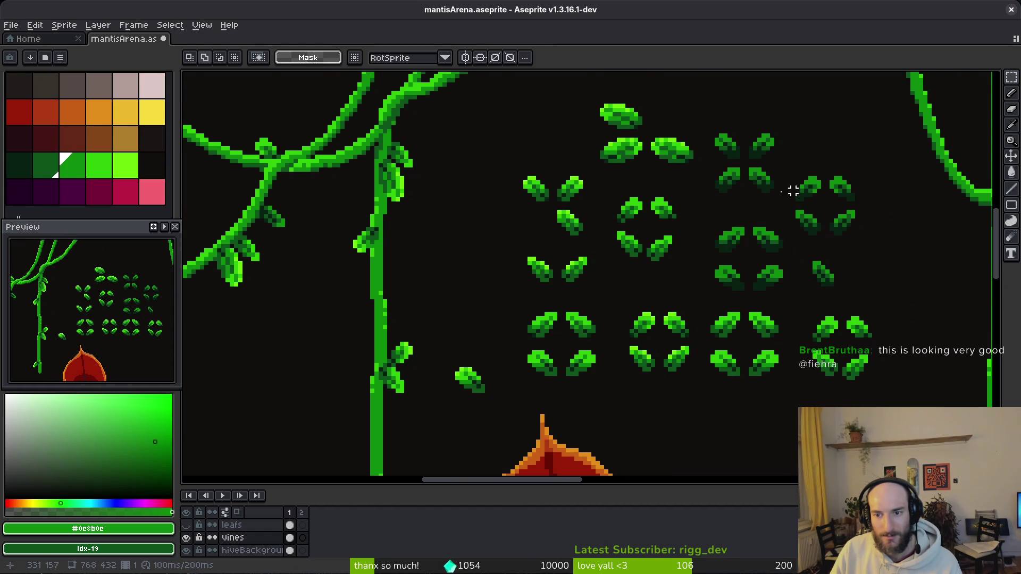
scroll(755, 189, down, 1)
mouse_move(675, 151)
mouse_down()
mouse_move(716, 183)
mouse_move(709, 222)
mouse_move(729, 242)
mouse_up()
drag(603, 172, 600, 195)
scroll(590, 229, up, 2)
mouse_move(590, 229)
mouse_down()
mouse_move(629, 198)
mouse_move(582, 193)
mouse_up()
click(632, 206)
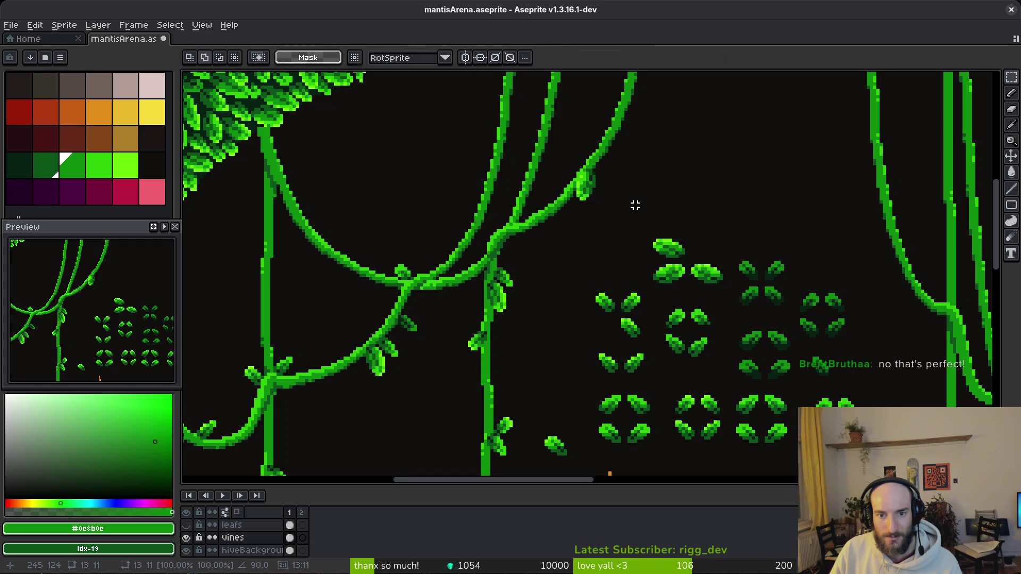
scroll(644, 211, down, 2)
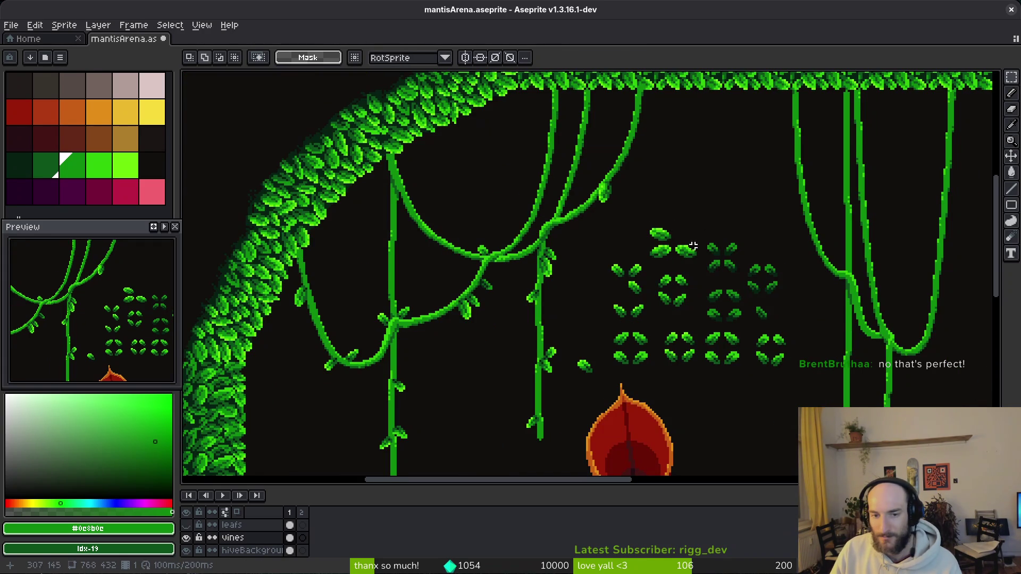
- Place a leaf on the top vine and a flipped copied leaf on the lower vine
scroll(709, 247, up, 4)
mouse_move(523, 301)
mouse_down()
mouse_move(562, 346)
mouse_move(510, 201)
mouse_move(553, 117)
mouse_move(541, 102)
mouse_up()
click(590, 142)
scroll(599, 164, down, 3)
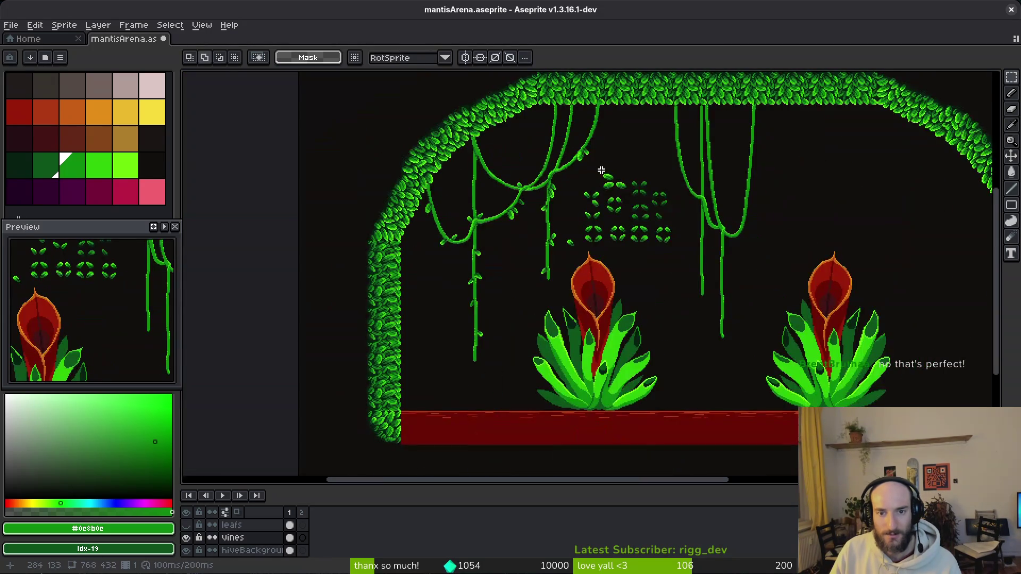
scroll(601, 170, up, 3)
drag(595, 164, 753, 239)
scroll(744, 255, up, 3)
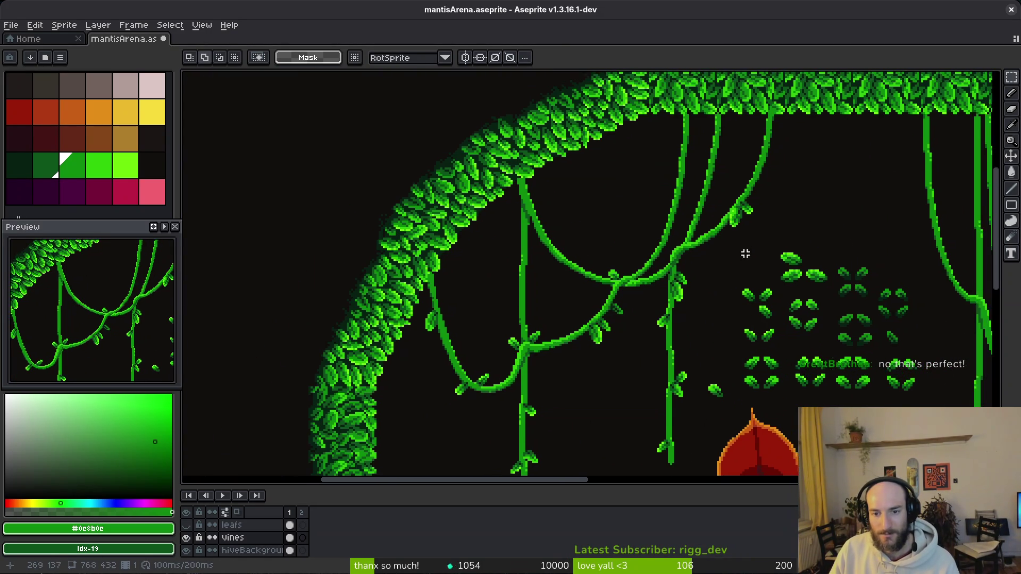
mouse_move(662, 278)
mouse_down()
mouse_move(692, 318)
mouse_move(343, 156)
mouse_move(335, 210)
mouse_up()
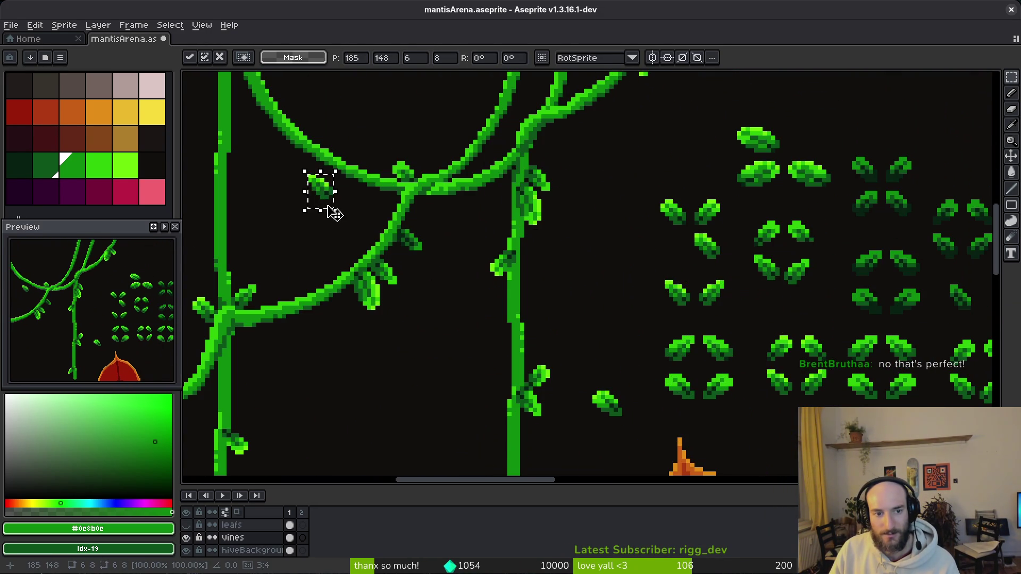
scroll(335, 209, up, 2)
mouse_move(417, 231)
mouse_down()
mouse_move(581, 257)
mouse_move(583, 272)
mouse_move(584, 231)
mouse_move(617, 218)
mouse_up()
key(Return)
scroll(617, 218, down, 4)
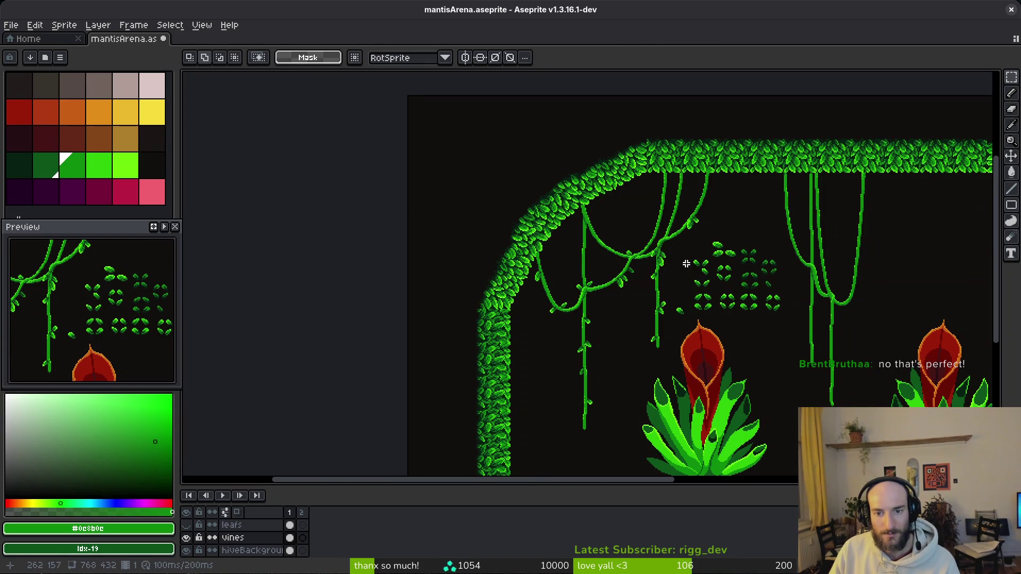
- Select two leaves from the spare leaf cluster for copying
scroll(680, 255, up, 4)
scroll(622, 250, down, 4)
scroll(596, 229, up, 2)
scroll(587, 217, up, 4)
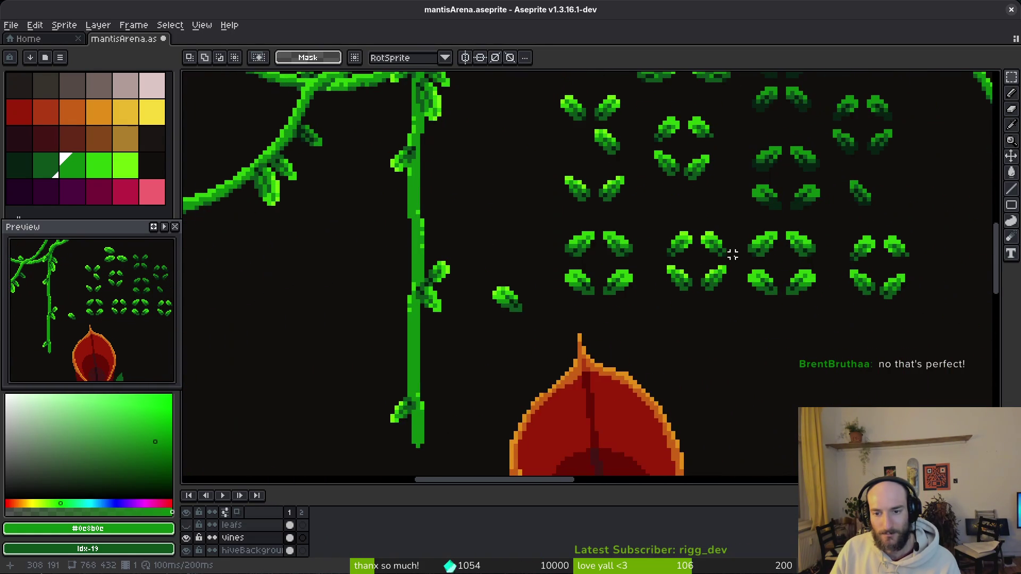
scroll(649, 255, up, 2)
drag(594, 228, 658, 285)
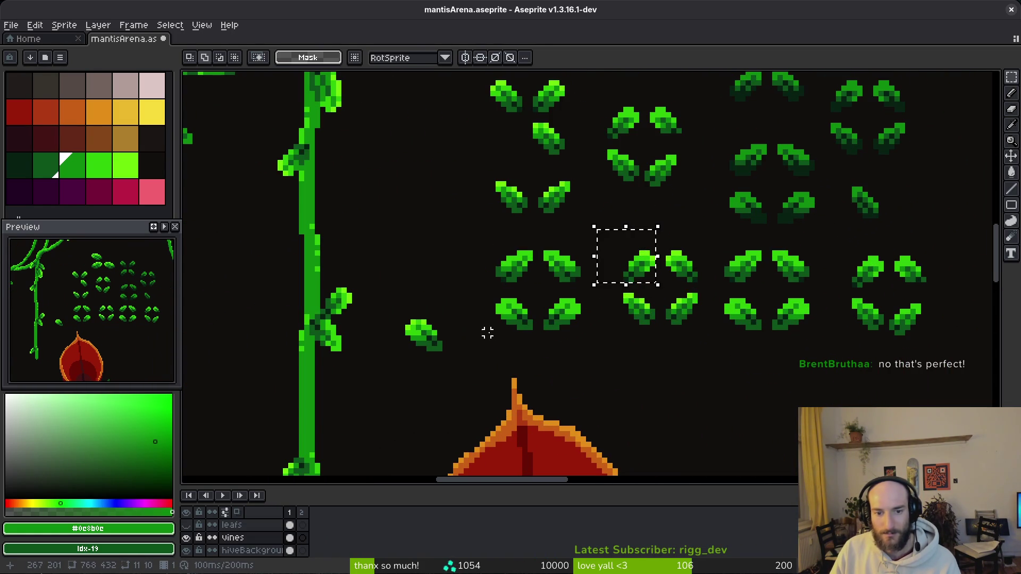
drag(478, 247, 533, 287)
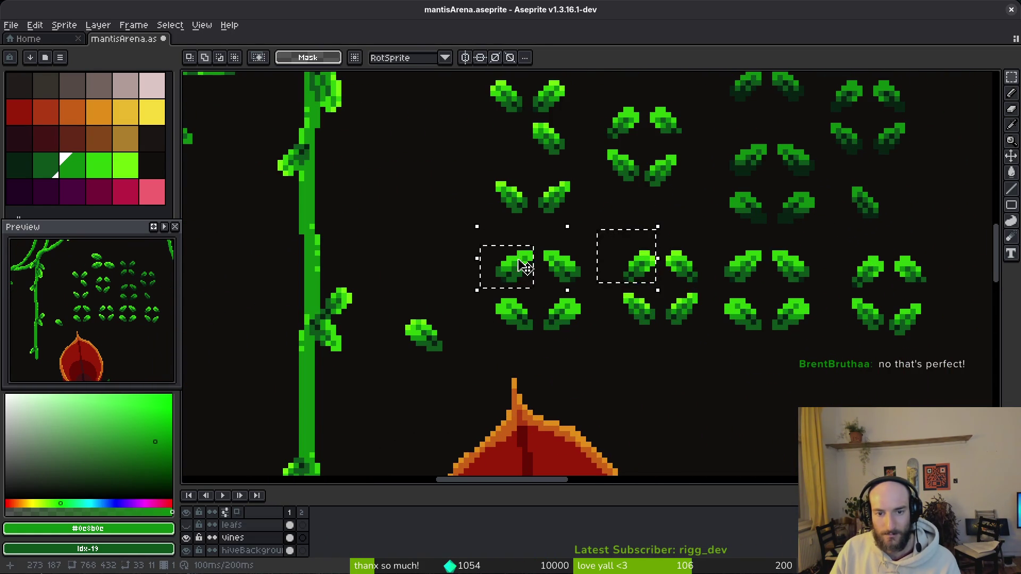
scroll(616, 343, down, 3)
scroll(600, 334, up, 4)
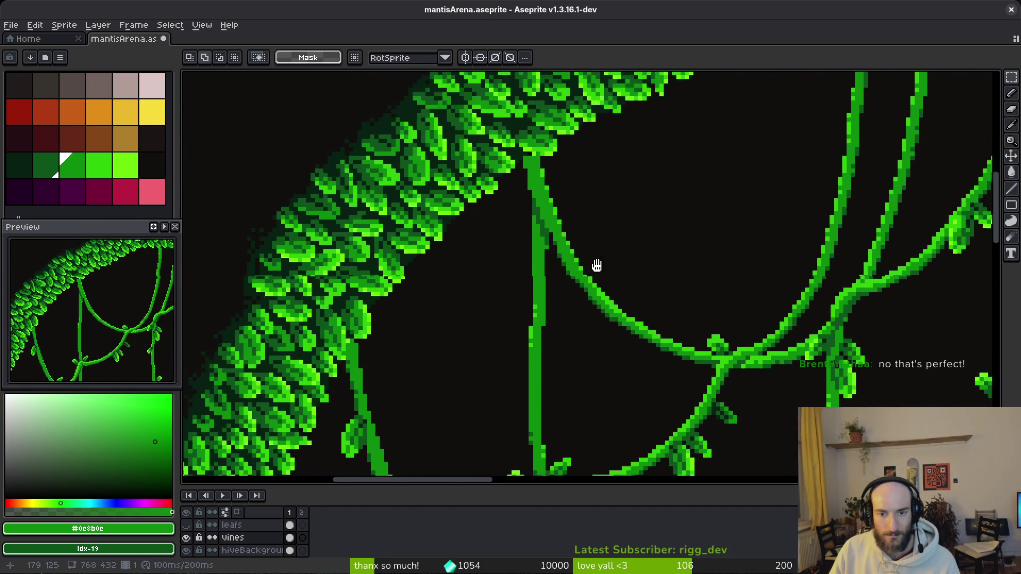
- Paste the two copied leaves under the arch and turn one leaf 180° beside the vine
key(ctrl+v)
drag(640, 274, 606, 287)
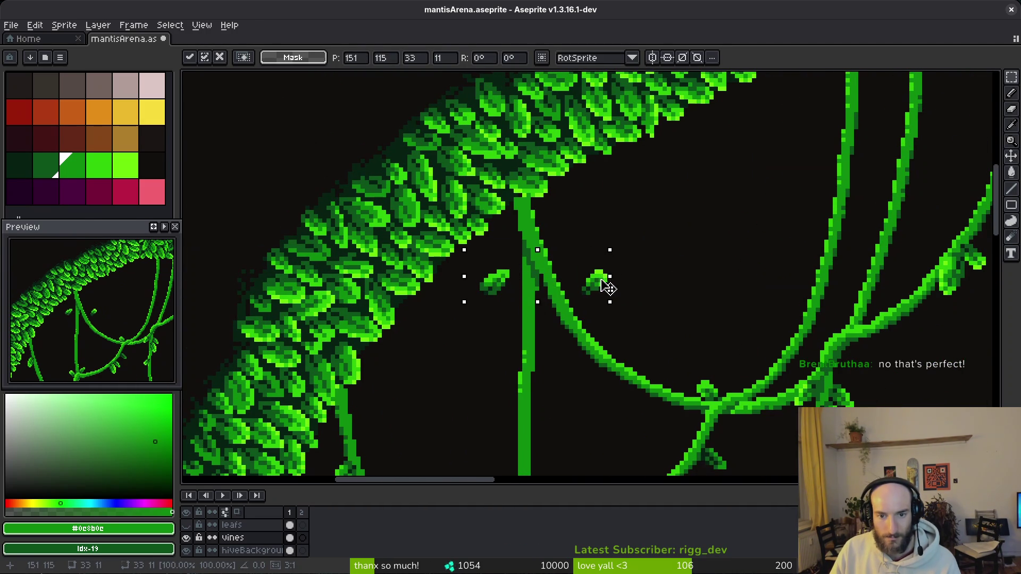
scroll(617, 255, up, 1)
drag(574, 219, 652, 297)
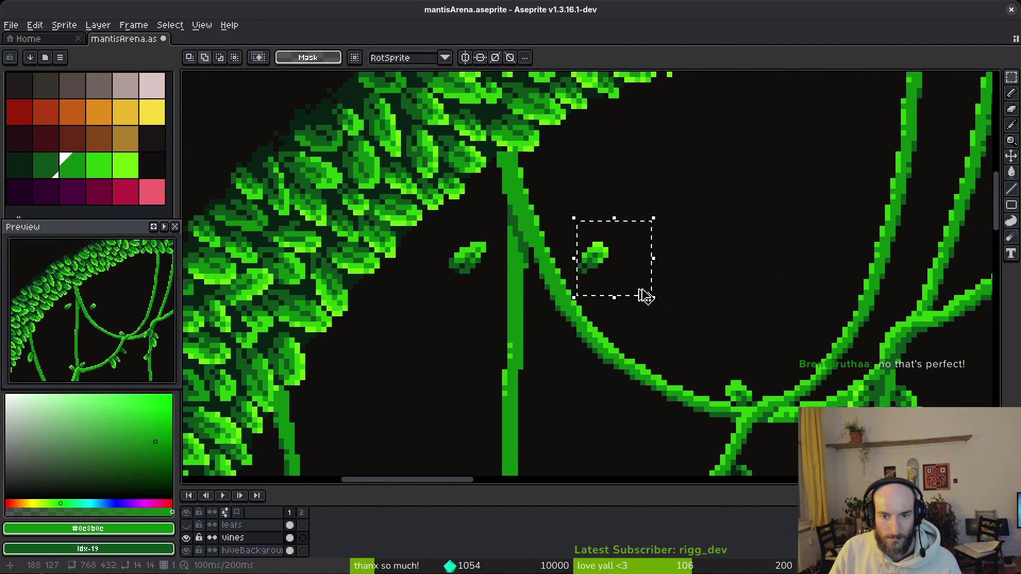
key(shift+r)
mouse_move(610, 234)
mouse_down()
mouse_move(574, 282)
mouse_move(585, 372)
mouse_move(566, 355)
mouse_move(508, 229)
mouse_move(542, 226)
mouse_move(563, 266)
mouse_move(554, 305)
mouse_move(496, 340)
mouse_move(496, 352)
mouse_up()
key(shift+r)
key(shift+r)
key(ctrl+d)
- Move the other selected leaf onto the vine and deselect to commit it
scroll(563, 404, down, 2)
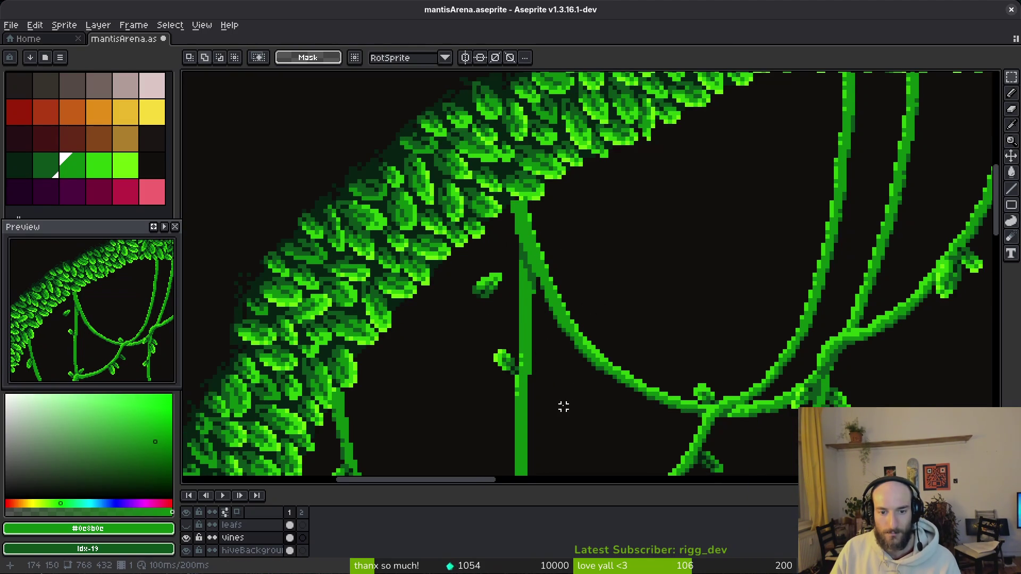
scroll(561, 403, up, 1)
scroll(470, 307, up, 1)
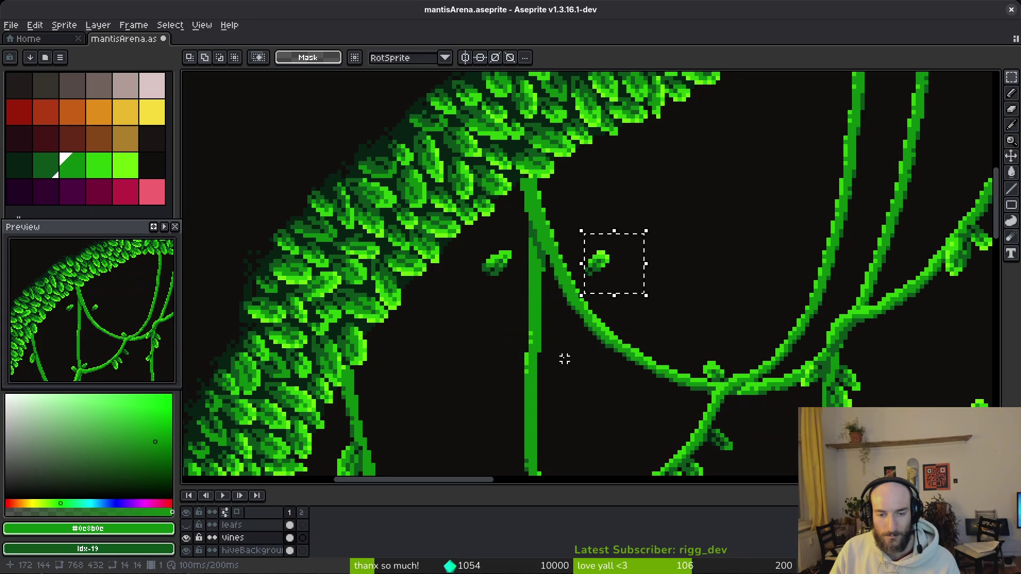
mouse_move(611, 301)
mouse_down()
mouse_move(645, 325)
mouse_move(569, 277)
mouse_move(543, 198)
mouse_up()
scroll(633, 314, up, 1)
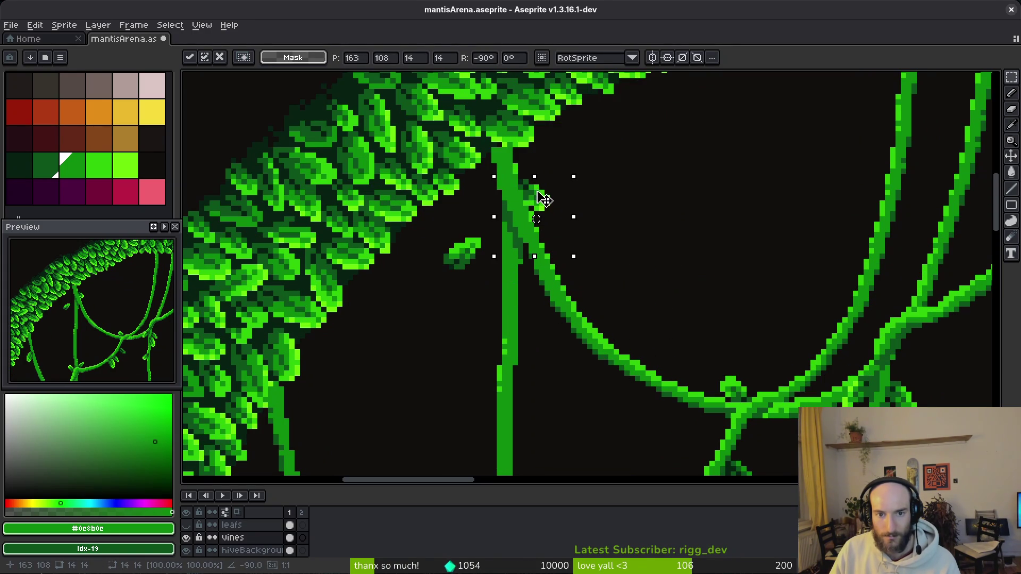
key(ctrl+d)
- Rotate the lone floating leaf a quarter turn and set it onto the vine
drag(427, 226, 494, 287)
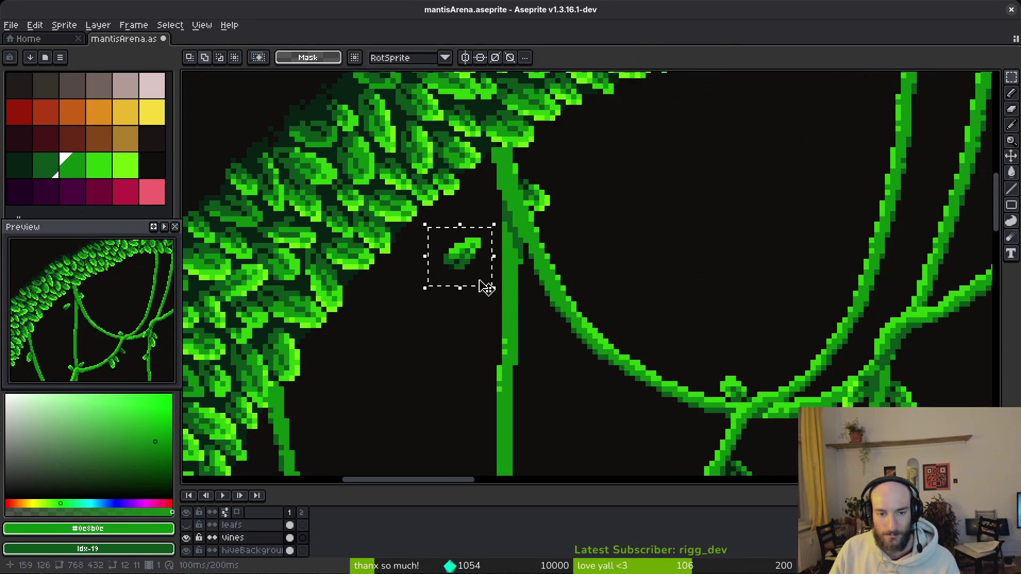
click(489, 289)
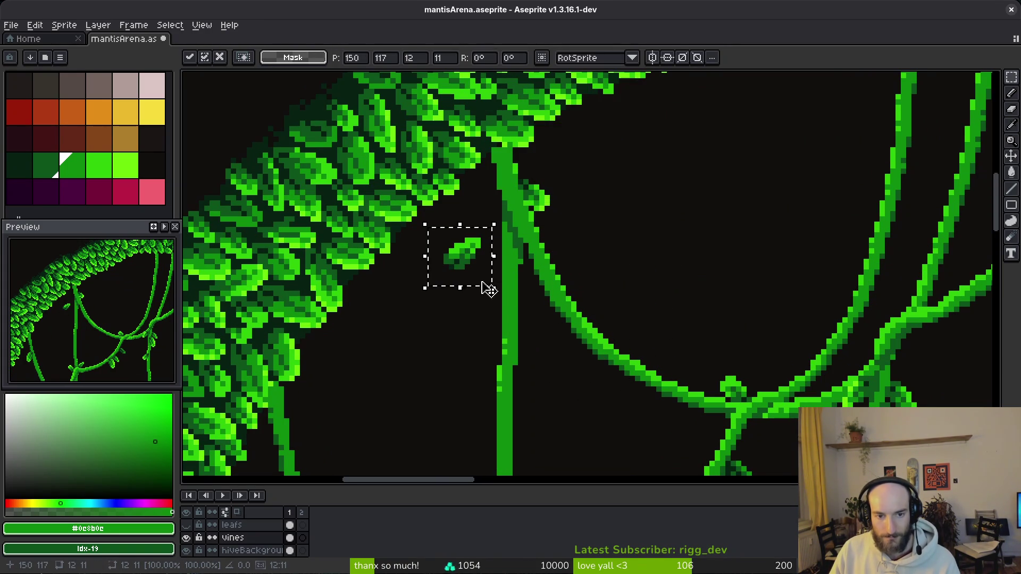
drag(485, 280, 478, 292)
mouse_move(459, 258)
mouse_down()
mouse_move(468, 234)
mouse_move(495, 212)
mouse_move(448, 335)
mouse_move(404, 348)
mouse_up()
mouse_move(441, 230)
mouse_down()
mouse_move(499, 293)
mouse_move(413, 311)
mouse_move(444, 376)
mouse_move(505, 243)
mouse_move(497, 228)
mouse_up()
click(383, 335)
click(424, 293)
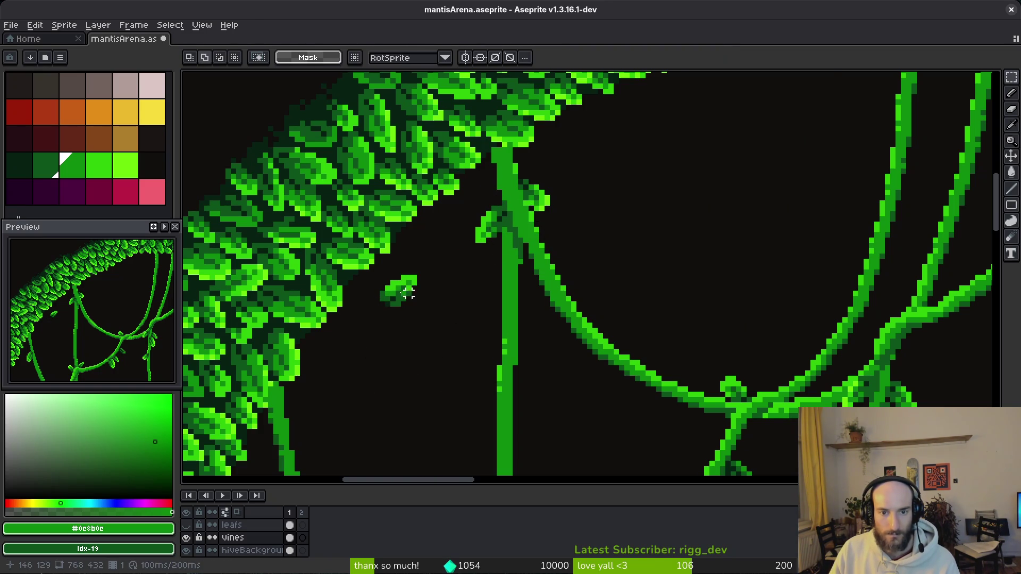
- Move the last small leaf onto the vine, rotated to fit, and commit it
scroll(372, 268, down, 3)
mouse_move(399, 292)
mouse_down()
mouse_move(444, 337)
mouse_move(458, 388)
mouse_up()
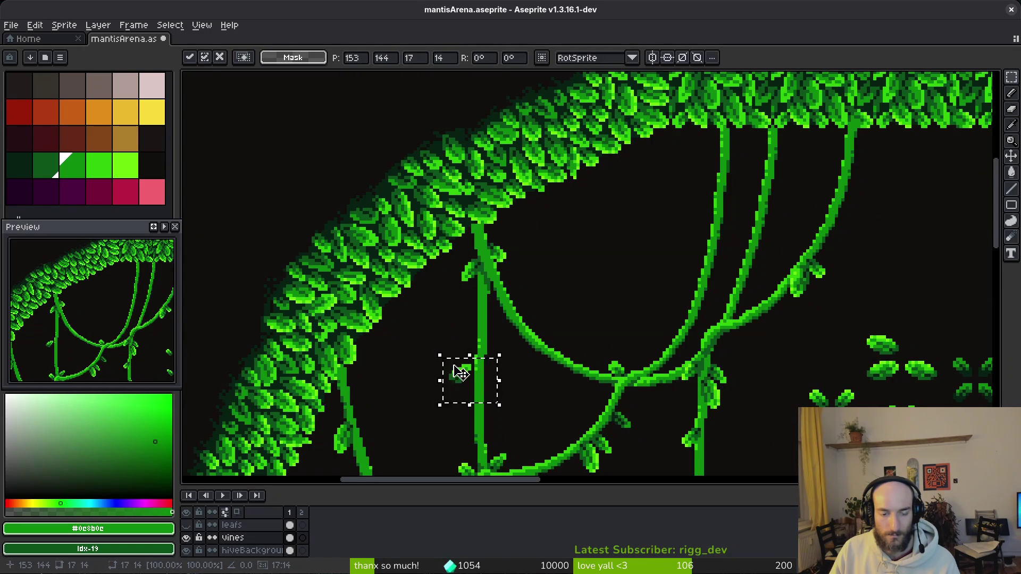
scroll(458, 388, up, 3)
mouse_move(561, 257)
mouse_down()
mouse_move(531, 319)
mouse_move(463, 285)
mouse_move(582, 264)
mouse_move(570, 183)
mouse_move(585, 140)
mouse_move(577, 126)
mouse_move(592, 137)
mouse_move(547, 155)
mouse_move(518, 238)
mouse_move(536, 116)
mouse_move(543, 123)
mouse_up()
key(Return)
scroll(565, 176, down, 2)
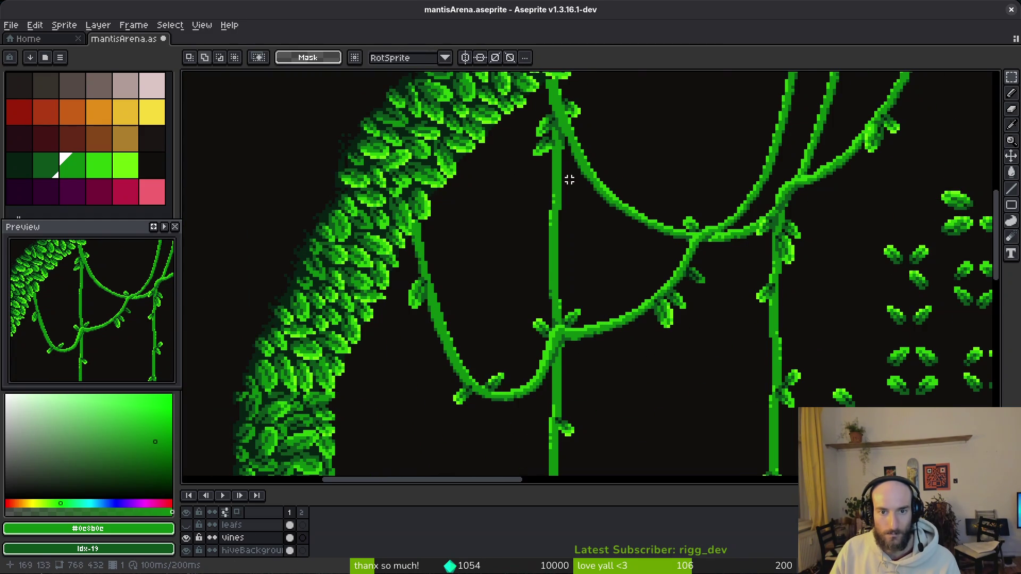
- Take a spare leaf, rotate it a quarter turn, flip it, and set it against a vine
scroll(569, 180, down, 1)
scroll(574, 185, right, 2)
scroll(787, 239, up, 2)
drag(668, 167, 712, 218)
click(716, 271)
mouse_move(592, 358)
mouse_down()
mouse_move(648, 415)
mouse_move(266, 191)
mouse_up()
scroll(611, 301, left, 2)
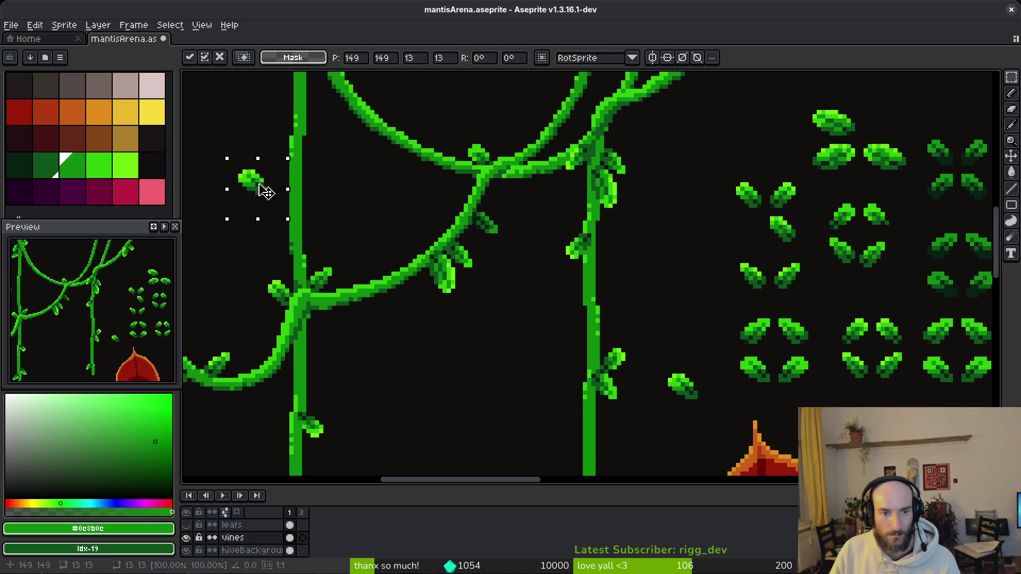
scroll(433, 238, left, 3)
scroll(432, 237, up, 2)
key(shift+r)
mouse_move(392, 246)
mouse_down()
mouse_move(392, 234)
mouse_move(452, 210)
mouse_move(436, 204)
mouse_move(448, 211)
mouse_up()
key(shift+h)
key(ctrl+d)
- Touch up the placed leaf with Pencil, shading and Eraser, then return to rectangular selection
scroll(445, 208, up, 1)
scroll(444, 209, up, 1)
key(b)
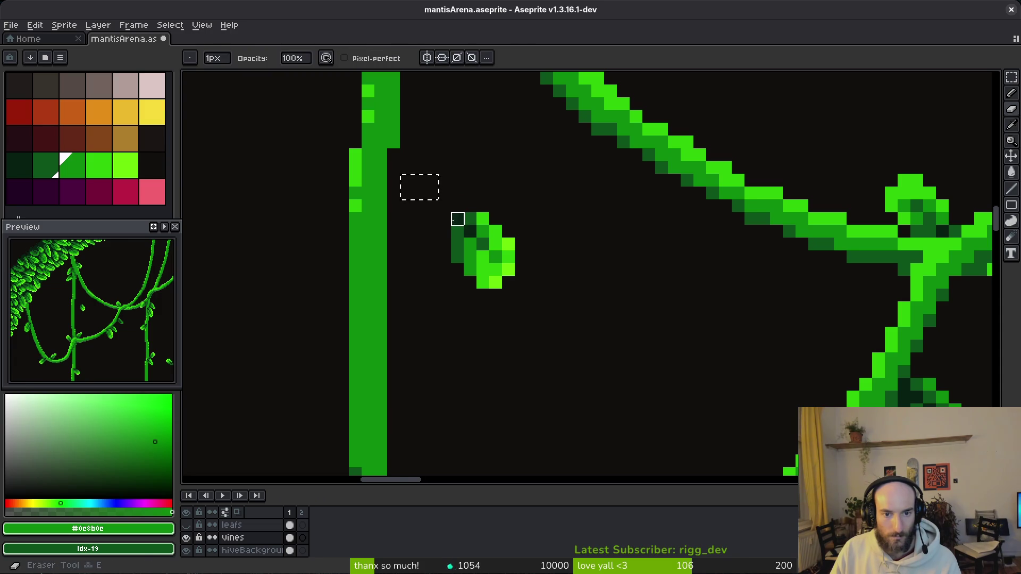
key(b)
key(e)
key(m)
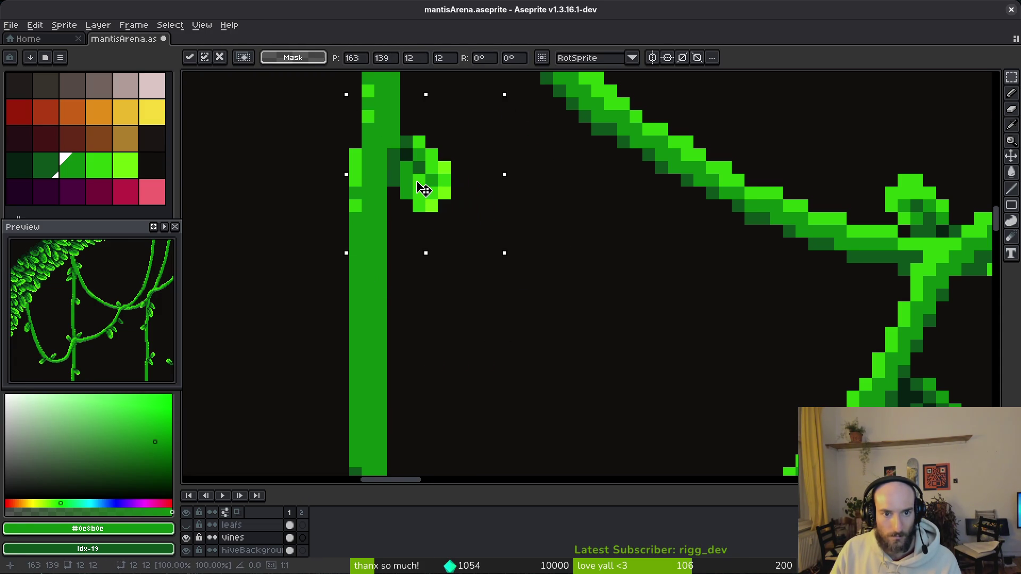
scroll(447, 200, down, 5)
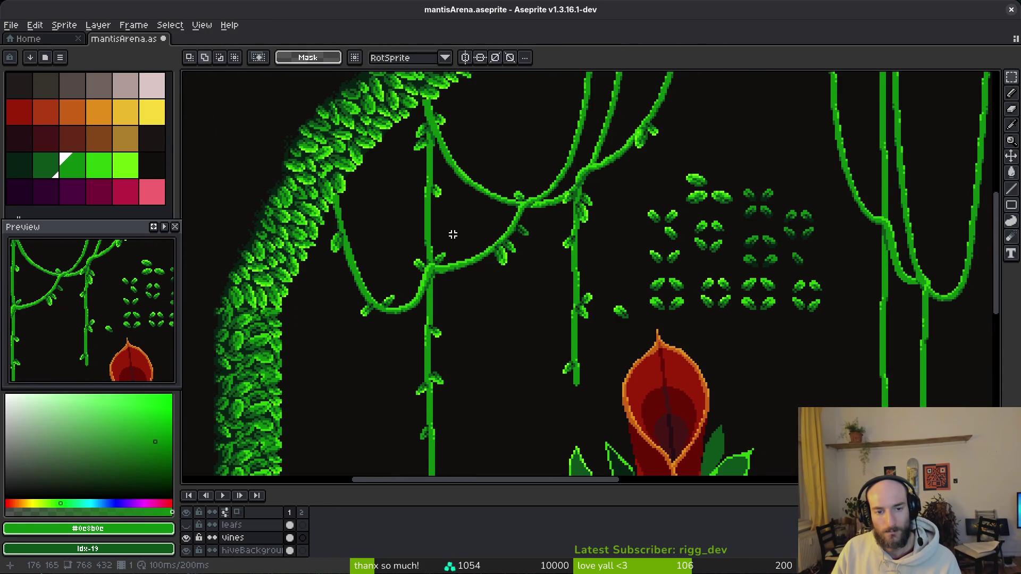
scroll(453, 234, down, 2)
scroll(507, 171, up, 5)
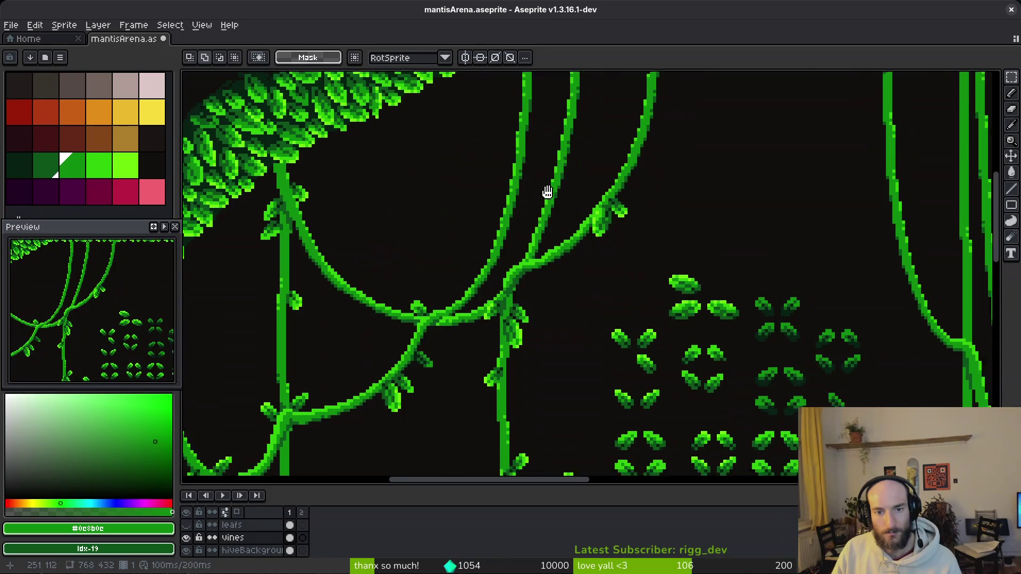
- Move another spare leaf into place beside the middle vine
drag(635, 198, 691, 249)
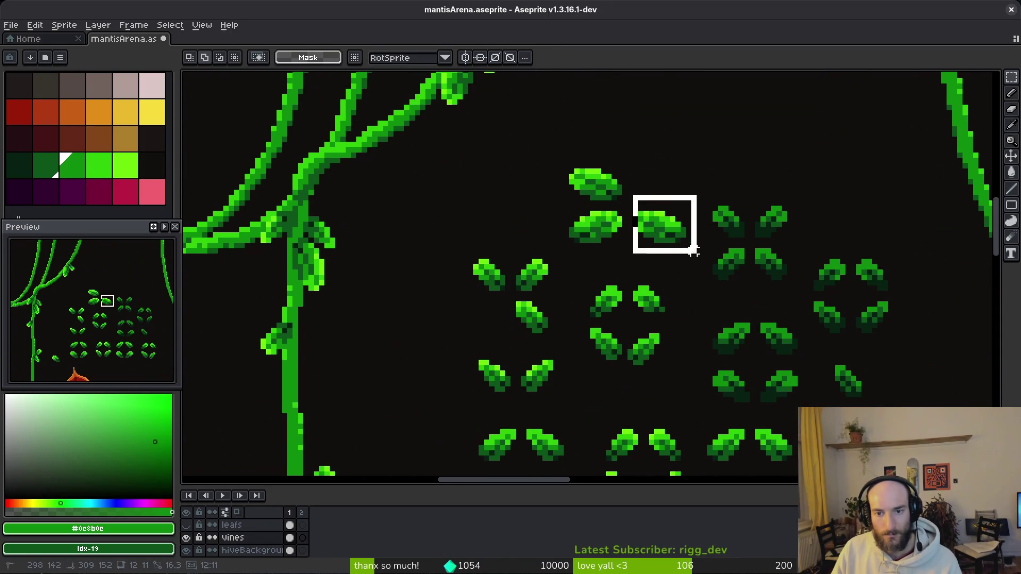
mouse_move(729, 369)
mouse_down()
mouse_move(330, 208)
mouse_move(414, 237)
mouse_move(360, 232)
mouse_move(343, 335)
mouse_move(432, 292)
mouse_move(534, 170)
mouse_move(642, 180)
mouse_move(686, 200)
mouse_move(664, 234)
mouse_move(595, 147)
mouse_up()
mouse_move(672, 190)
mouse_down()
mouse_move(516, 147)
mouse_move(430, 142)
mouse_move(465, 142)
mouse_move(449, 138)
mouse_up()
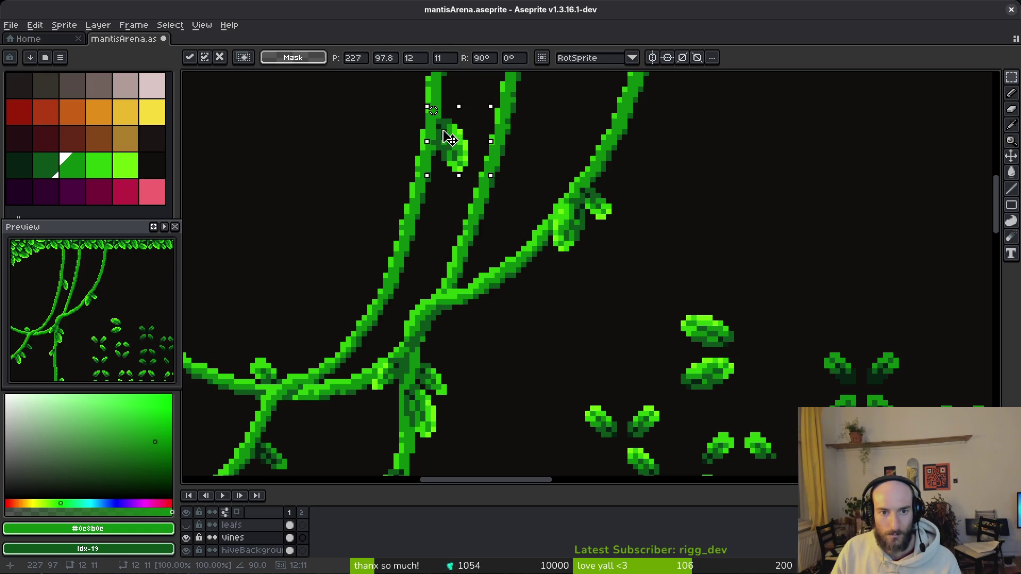
key(b)
scroll(433, 155, up, 3)
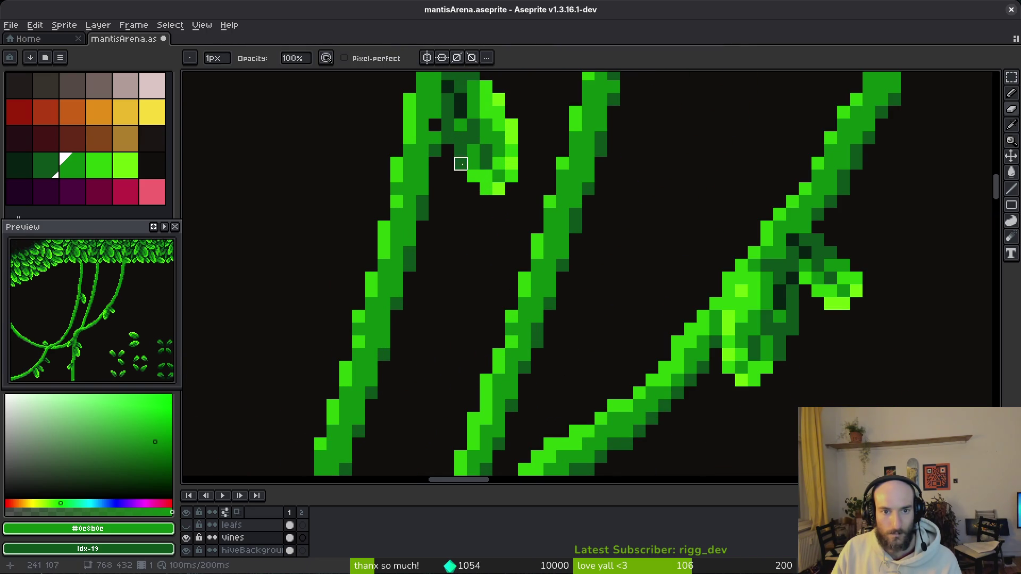
- Touch up the leaf with freehand selection and Pencil, then save the arena
key(q)
scroll(435, 113, down, 3)
scroll(476, 186, up, 3)
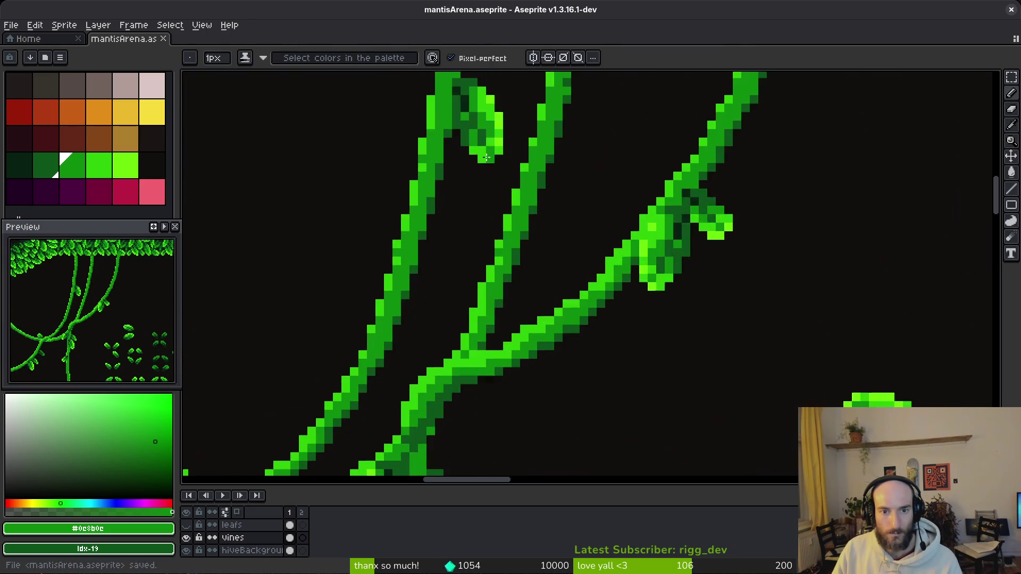
key(b)
scroll(467, 197, down, 3)
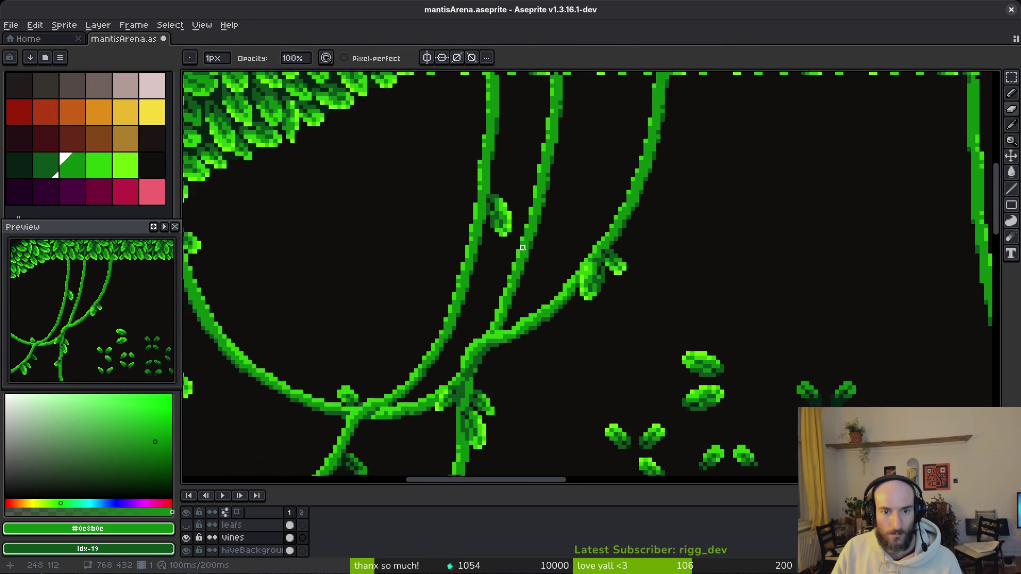
scroll(590, 221, down, 2)
key(ctrl+s)
- Paste a leaf from the spare cluster onto the left vine, one pixel lower
scroll(597, 212, down, 2)
scroll(595, 211, up, 3)
scroll(594, 211, up, 1)
key(m)
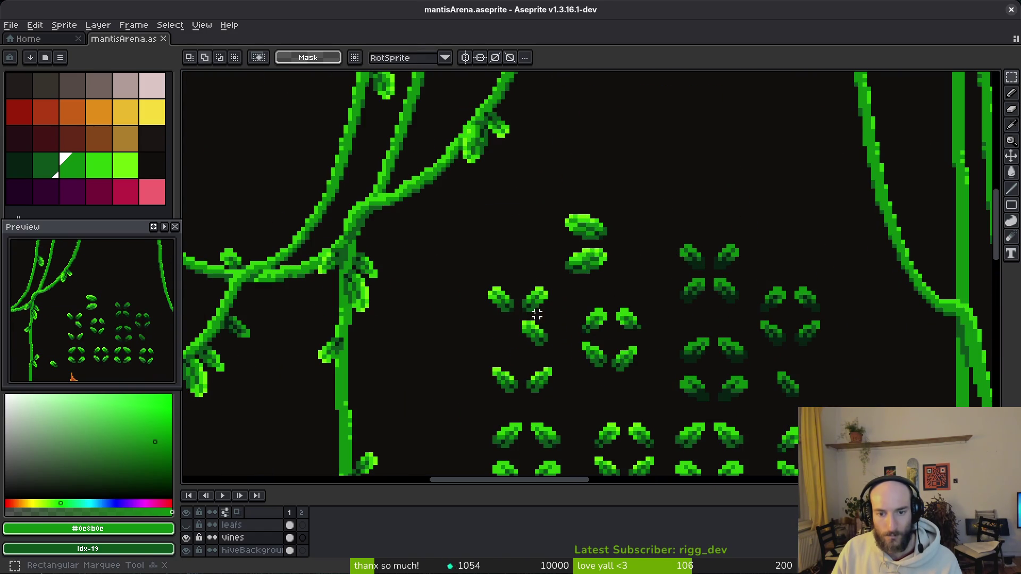
scroll(612, 317, up, 2)
drag(602, 371, 681, 450)
scroll(597, 358, down, 2)
scroll(509, 300, up, 3)
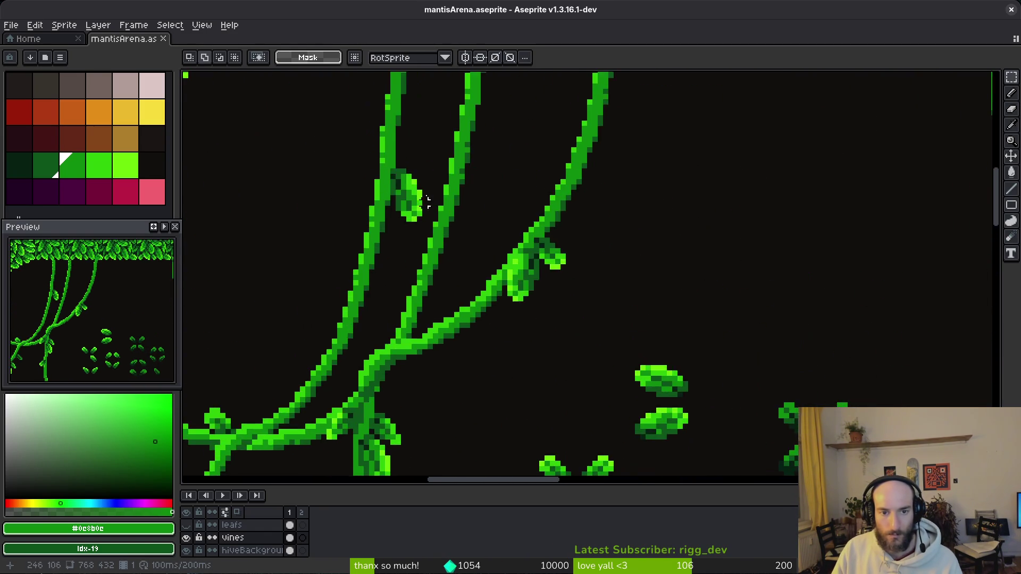
key(ctrl+v)
mouse_move(775, 283)
mouse_down()
mouse_move(467, 239)
mouse_move(478, 251)
mouse_up()
key(Down)
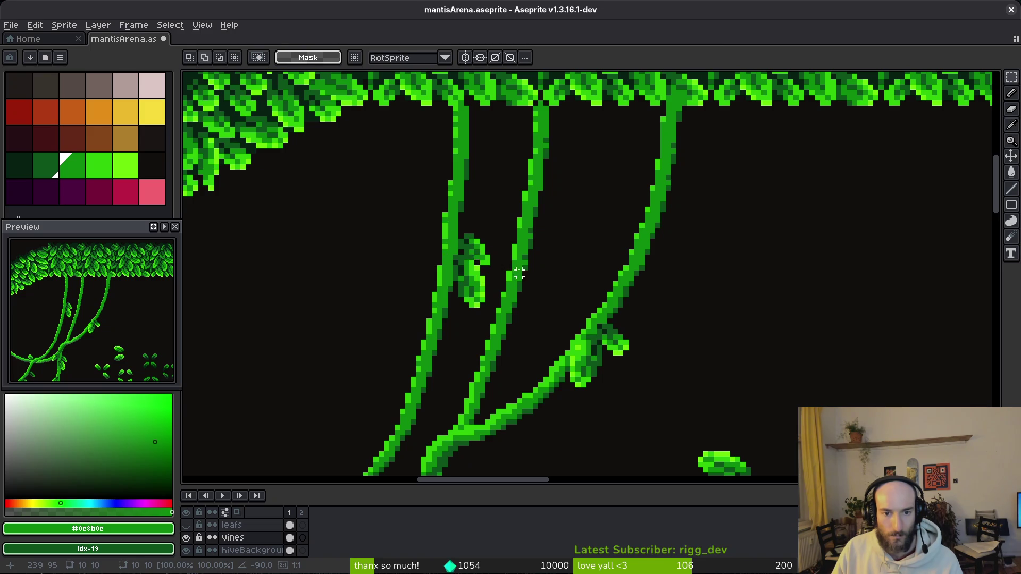
key(Return)
- Copy a leaf pair from the cluster, rotate the copy, and place it on a vine
scroll(531, 276, down, 3)
scroll(559, 265, up, 2)
scroll(552, 259, up, 2)
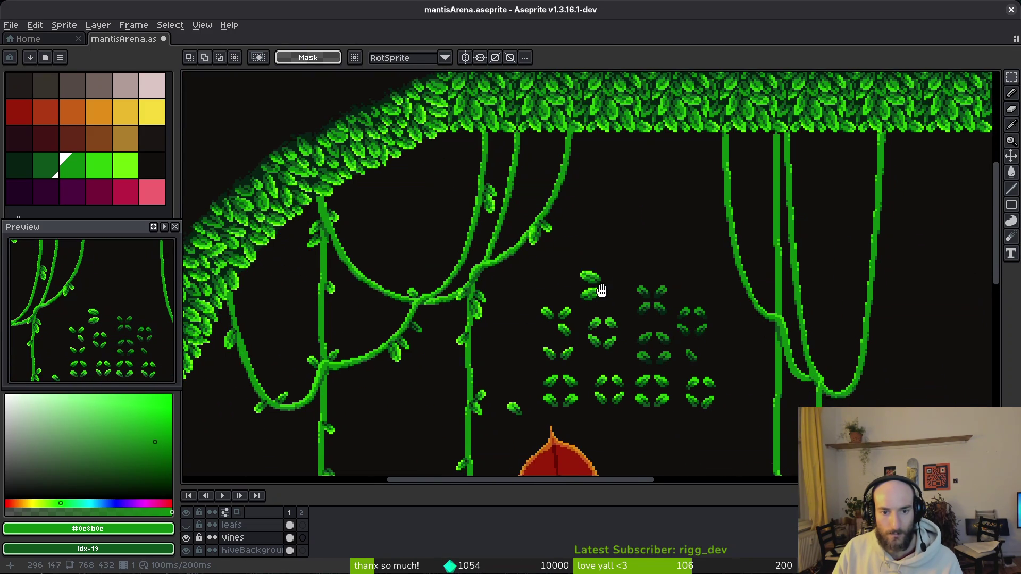
drag(448, 264, 499, 310)
drag(383, 208, 577, 382)
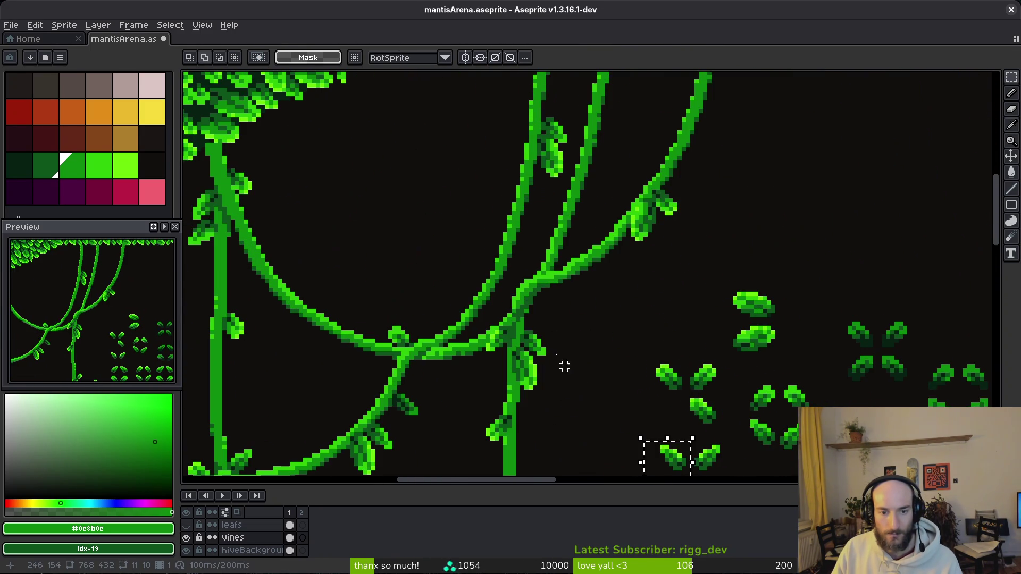
key(ctrl+c)
key(ctrl+v)
scroll(468, 234, up, 3)
scroll(462, 229, down, 3)
scroll(564, 330, up, 1)
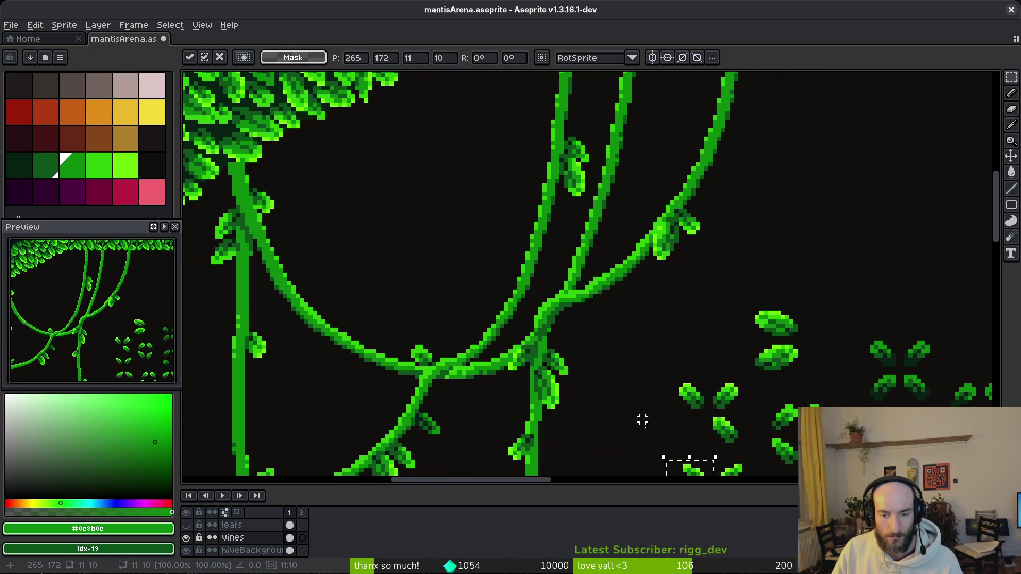
mouse_move(689, 473)
mouse_down()
mouse_move(450, 226)
mouse_move(466, 256)
mouse_move(542, 203)
mouse_move(518, 211)
mouse_up()
key(Return)
- Shift the newly placed leaf up-right so it sits against the vine
scroll(519, 211, up, 2)
drag(419, 132, 533, 269)
mouse_move(503, 220)
mouse_down()
mouse_move(554, 194)
mouse_move(555, 204)
mouse_up()
click(604, 251)
scroll(595, 253, down, 4)
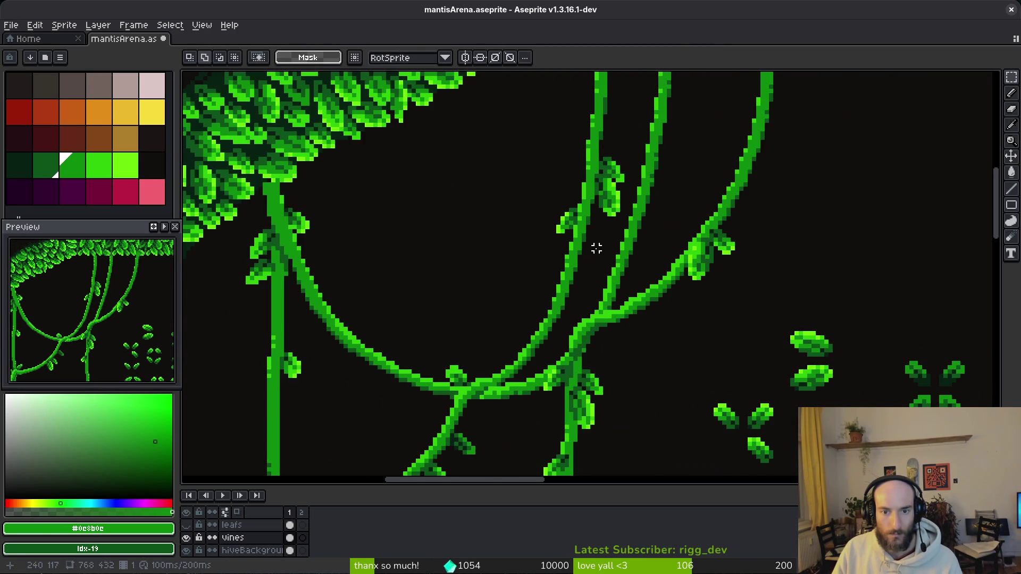
scroll(585, 252, down, 2)
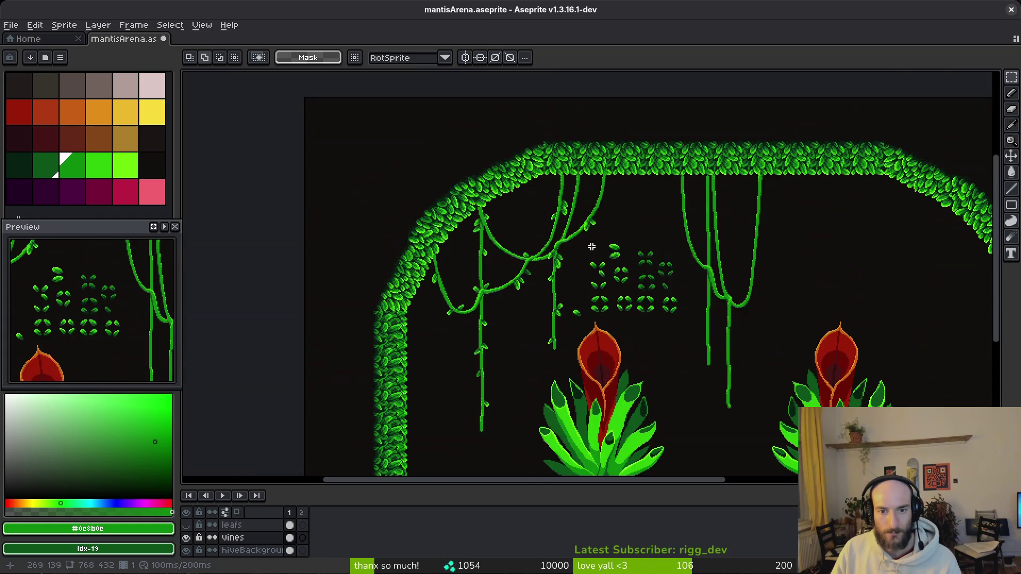
- Move the lone leaf next to the others and drag the whole spare leaf group right under the arch
scroll(565, 277, down, 1)
scroll(538, 240, up, 4)
mouse_move(459, 246)
mouse_down()
mouse_move(512, 336)
mouse_move(614, 351)
mouse_move(793, 278)
mouse_move(786, 237)
mouse_up()
mouse_move(513, 100)
mouse_down()
mouse_move(542, 160)
mouse_move(803, 345)
mouse_up()
scroll(803, 344, down, 3)
drag(690, 338, 909, 283)
- Check the layout and save the arena as mantisArena.aseprite
scroll(709, 212, up, 3)
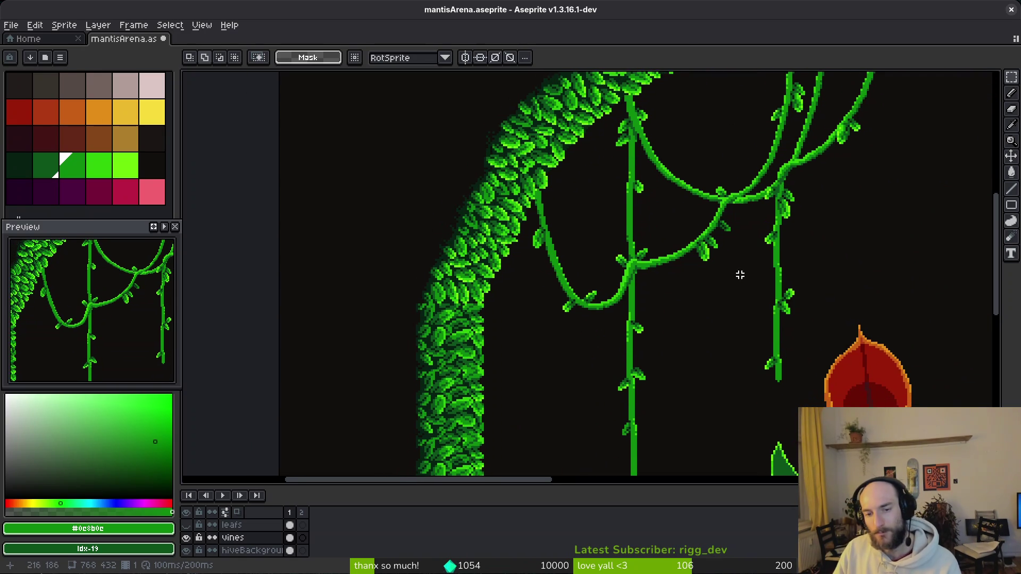
scroll(763, 285, down, 4)
scroll(759, 287, down, 1)
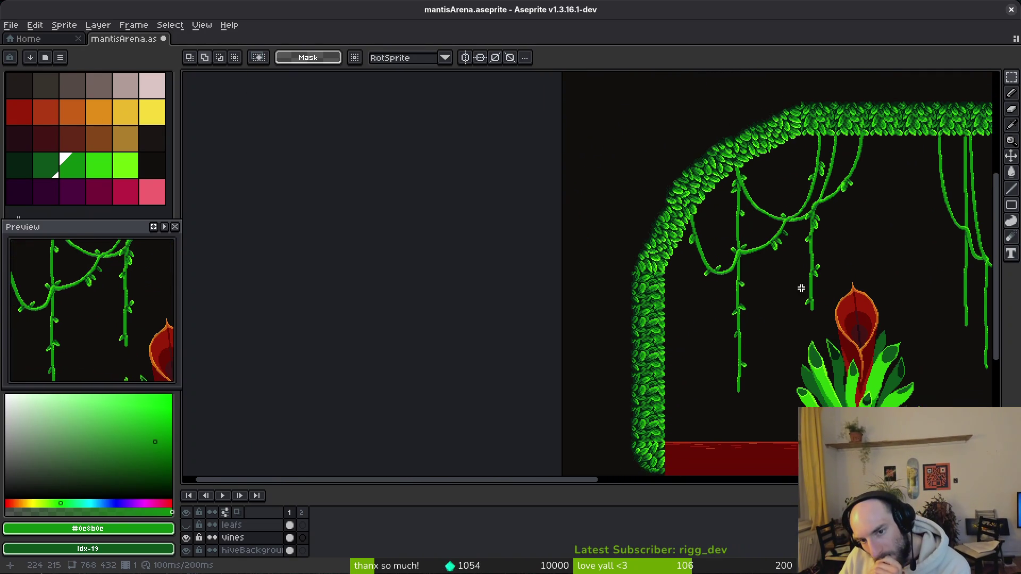
scroll(797, 294, up, 5)
scroll(797, 294, down, 2)
scroll(662, 292, up, 1)
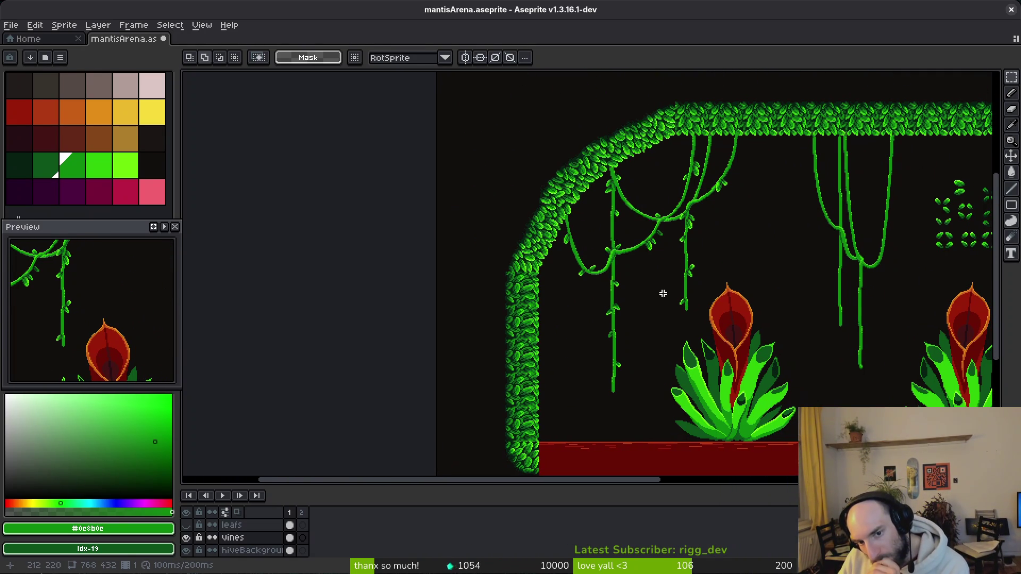
scroll(658, 277, up, 1)
scroll(413, 210, down, 1)
scroll(563, 279, up, 1)
key(ctrl+s)
scroll(592, 275, down, 1)
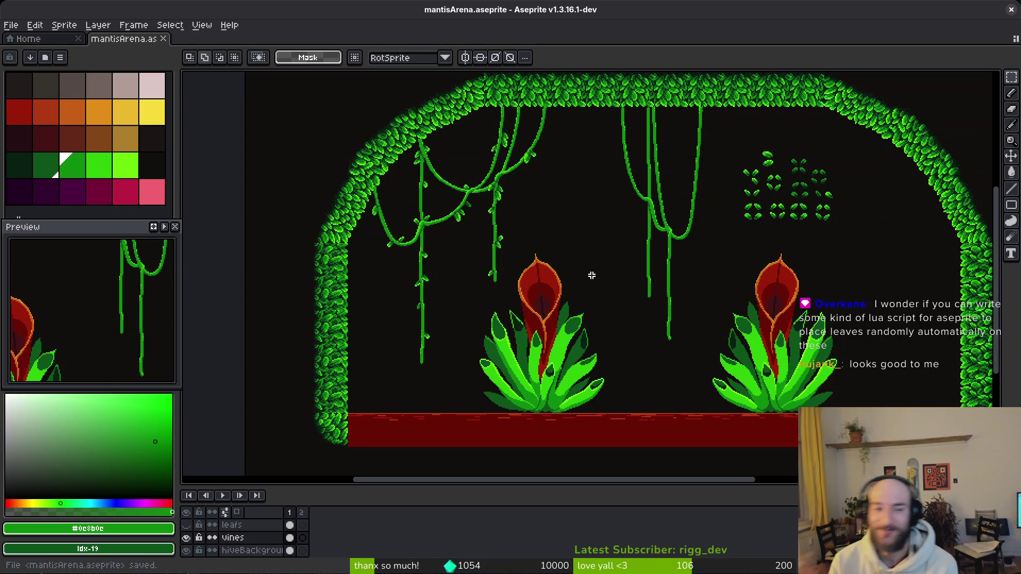
scroll(509, 179, up, 2)
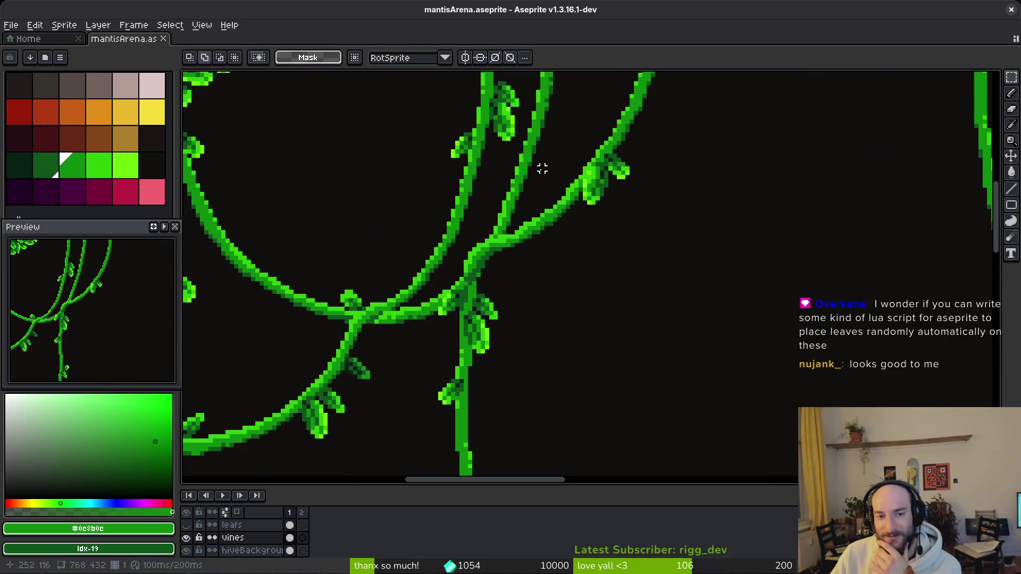
scroll(530, 197, right, 3)
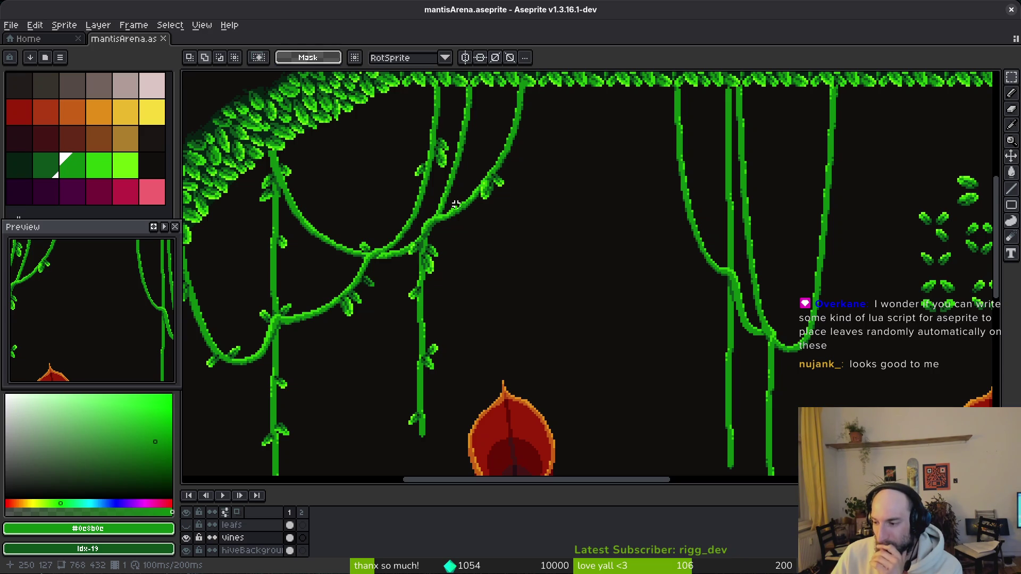
scroll(534, 226, down, 1)
scroll(537, 232, left, 1)
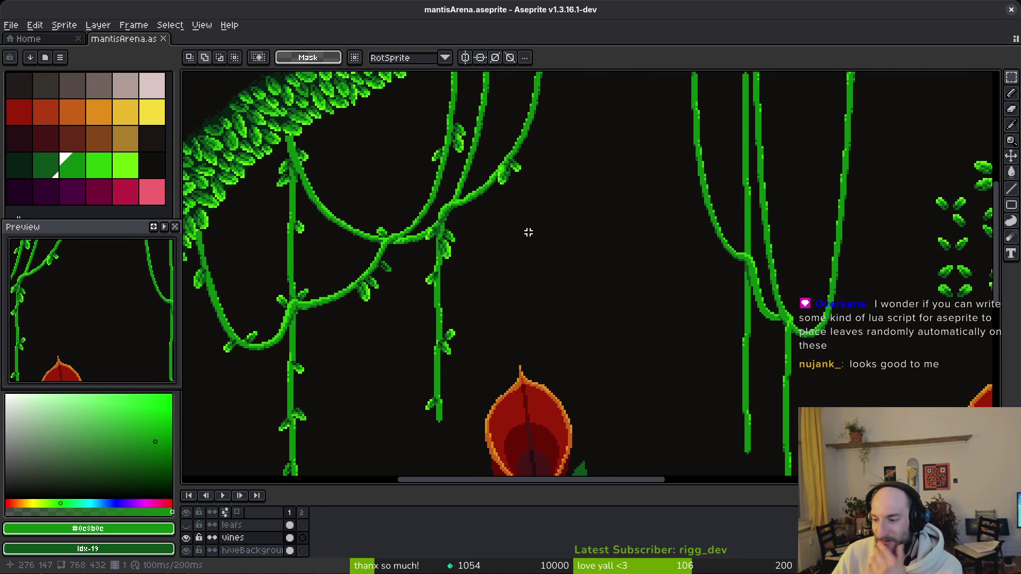
scroll(553, 137, up, 2)
scroll(585, 138, left, 3)
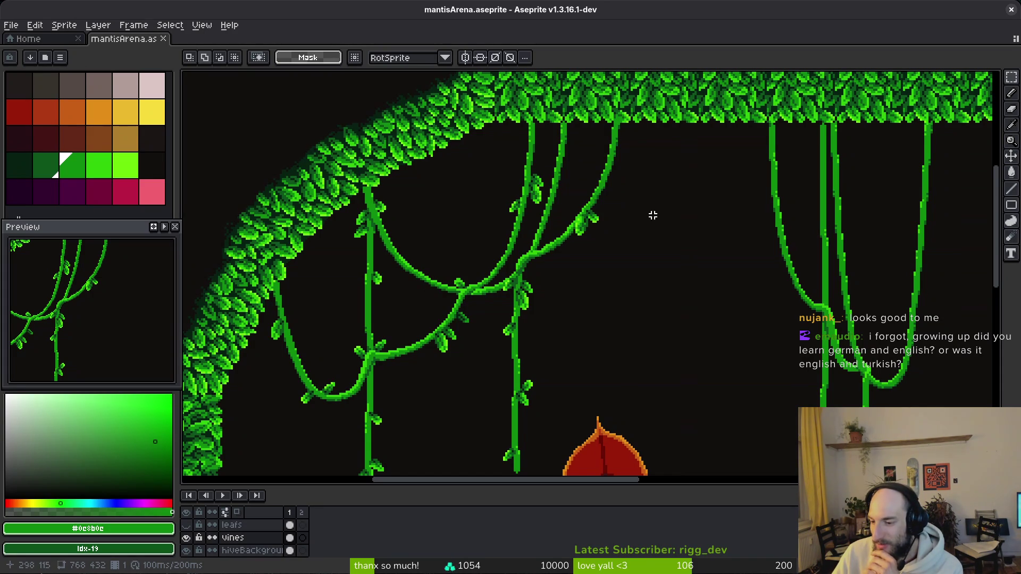
drag(744, 251, 684, 241)
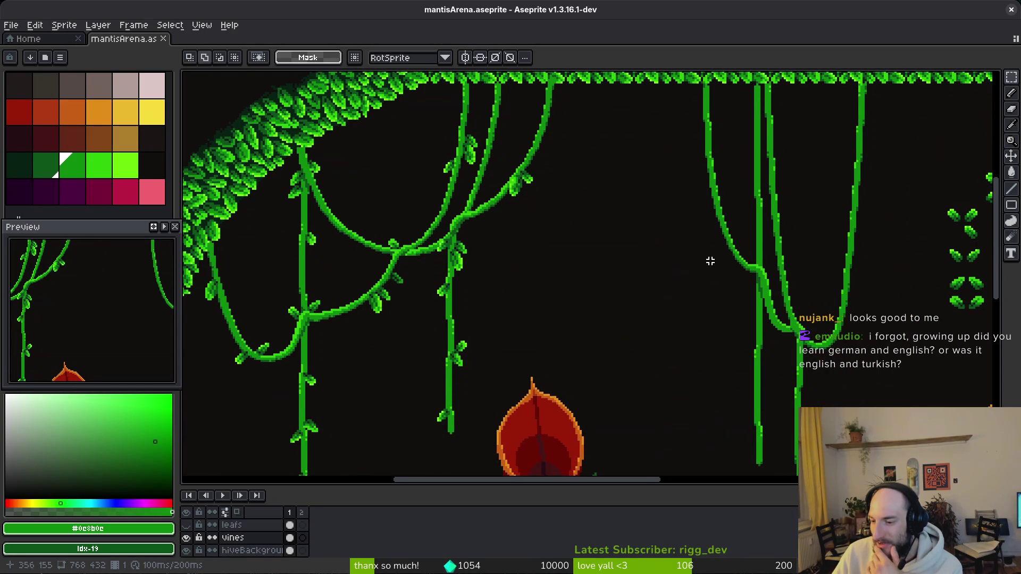
drag(714, 261, 741, 241)
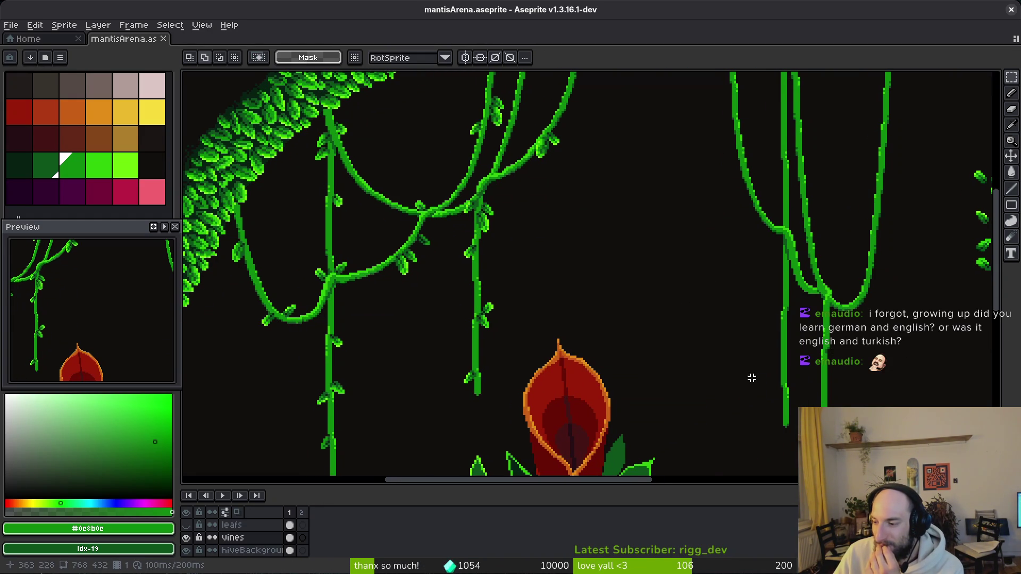
scroll(768, 301, down, 3)
scroll(775, 333, right, 5)
scroll(775, 332, down, 2)
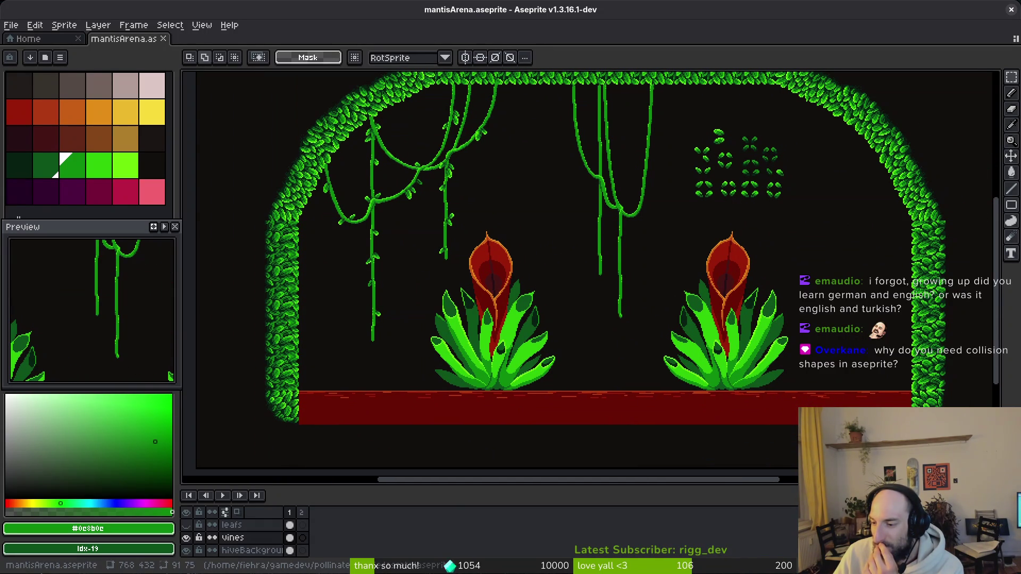
scroll(660, 326, left, 1)
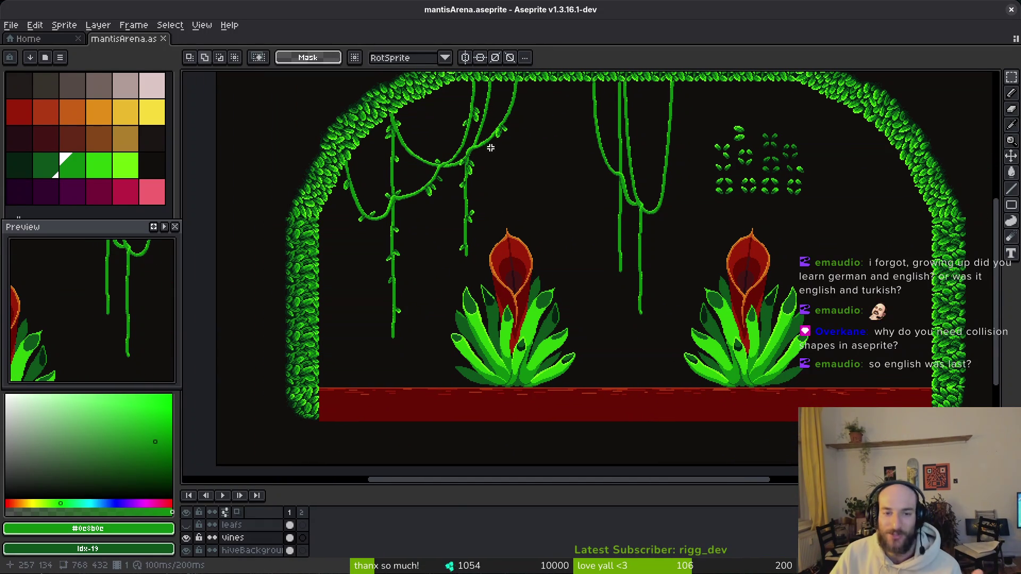
scroll(491, 171, left, 1)
scroll(535, 167, up, 3)
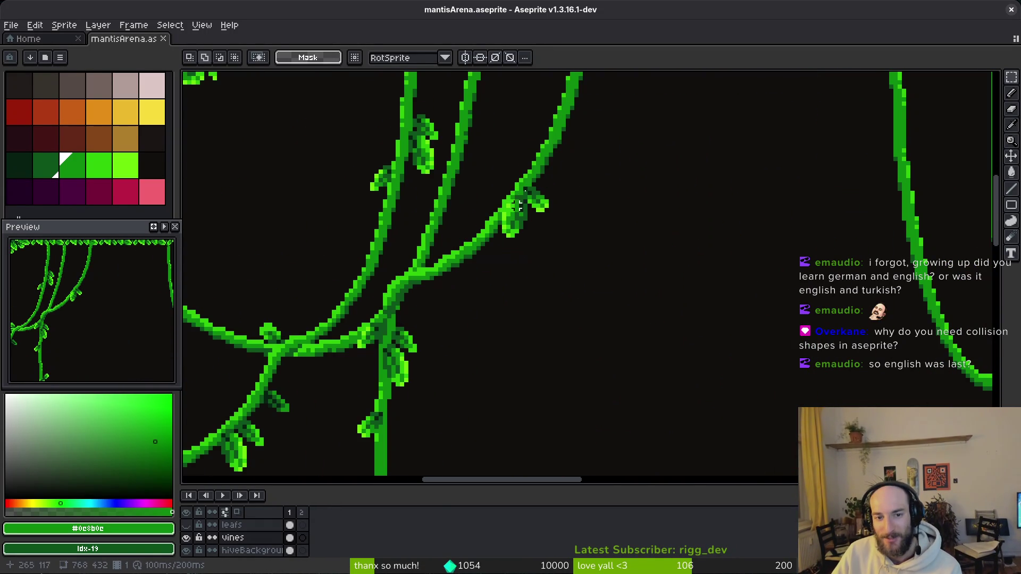
scroll(532, 276, left, 1)
scroll(579, 294, up, 1)
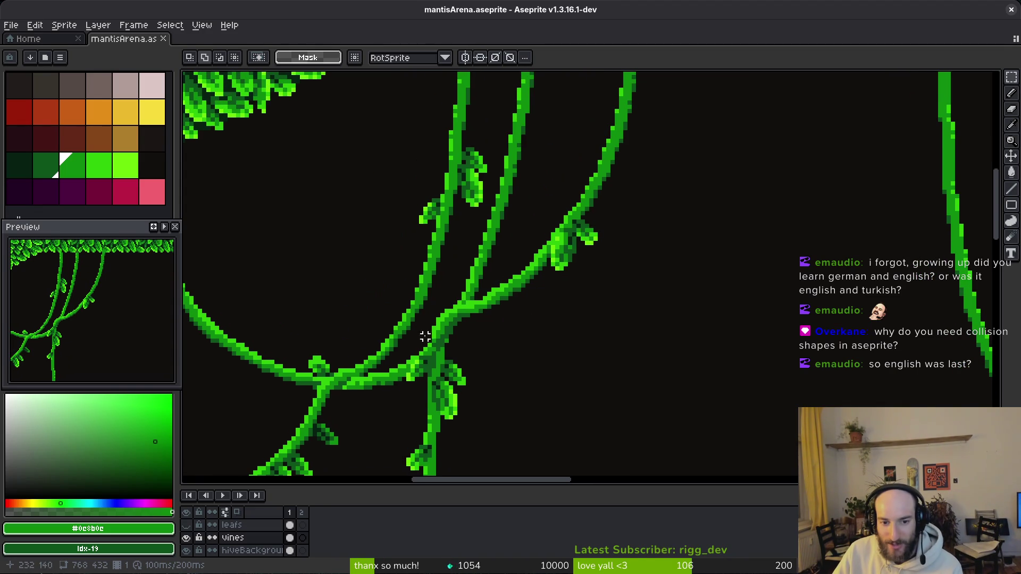
scroll(451, 349, up, 1)
scroll(450, 349, right, 1)
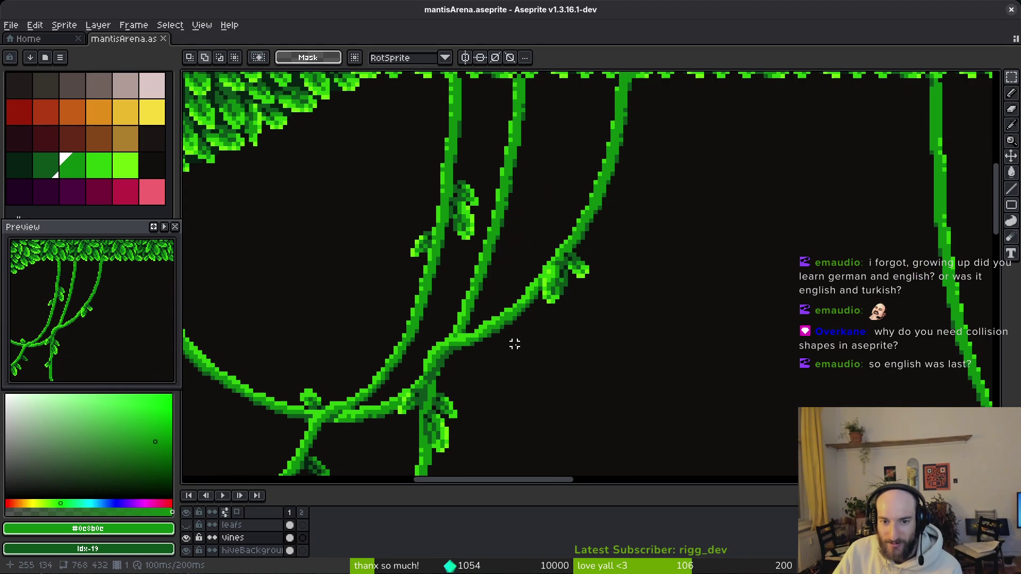
scroll(579, 313, down, 1)
scroll(578, 314, left, 1)
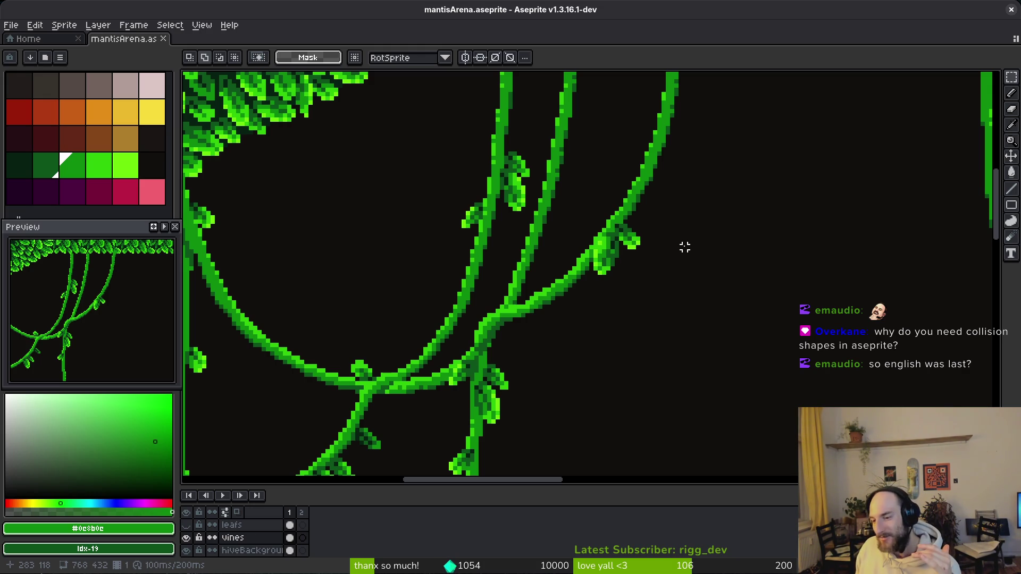
scroll(631, 299, down, 3)
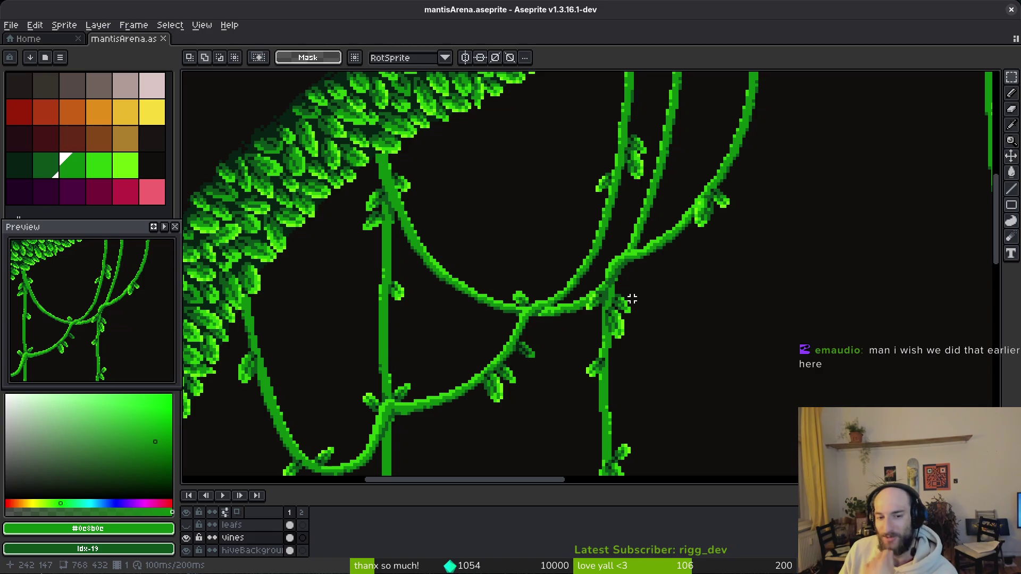
scroll(633, 302, down, 3)
scroll(738, 336, up, 3)
scroll(738, 335, right, 3)
scroll(738, 336, down, 2)
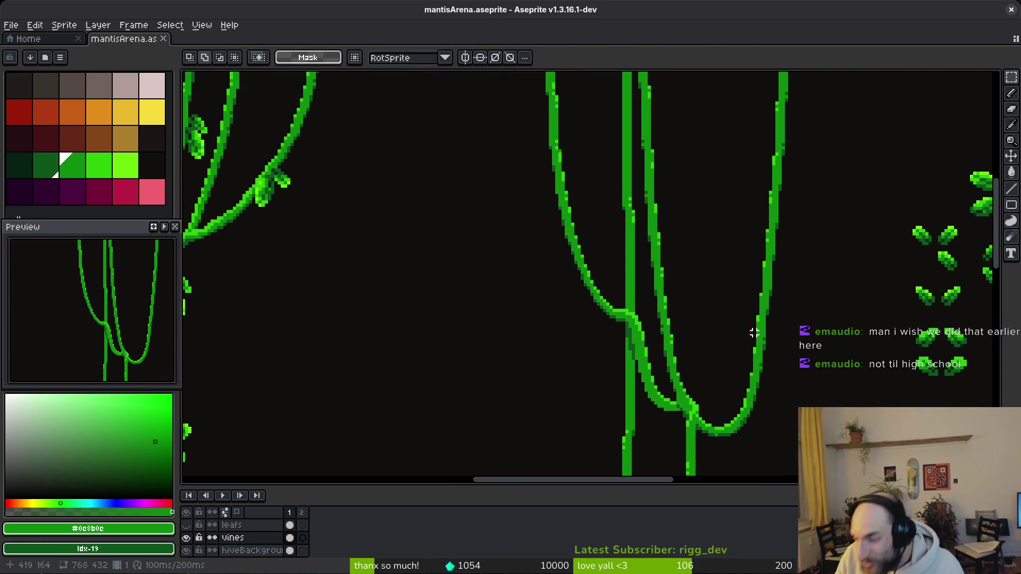
scroll(757, 333, right, 6)
scroll(642, 324, down, 1)
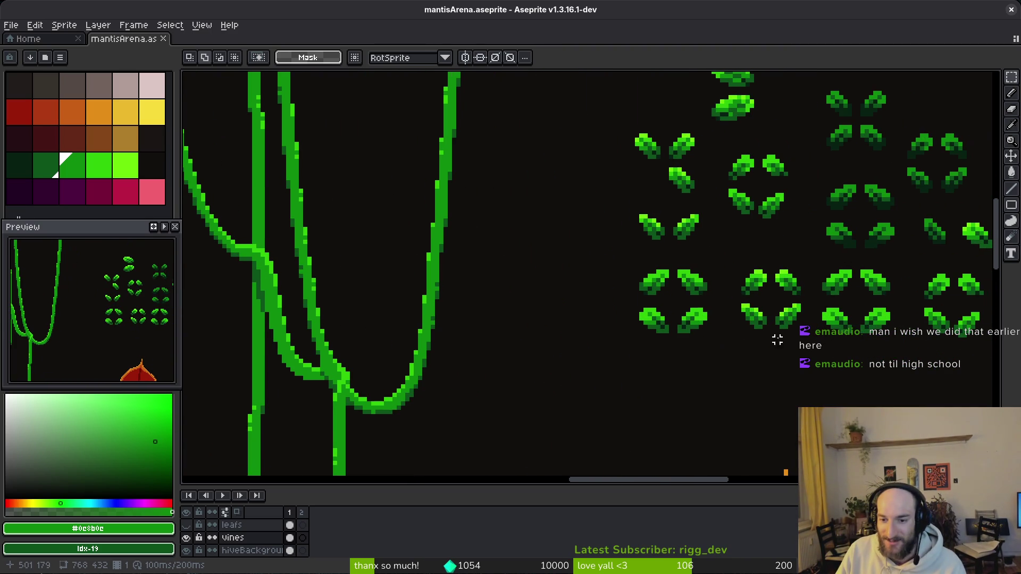
scroll(776, 340, up, 3)
- Take a single spare leaf, rotate it to 180 degrees, and drop it onto the sagging vine
drag(817, 336, 817, 338)
scroll(792, 358, down, 3)
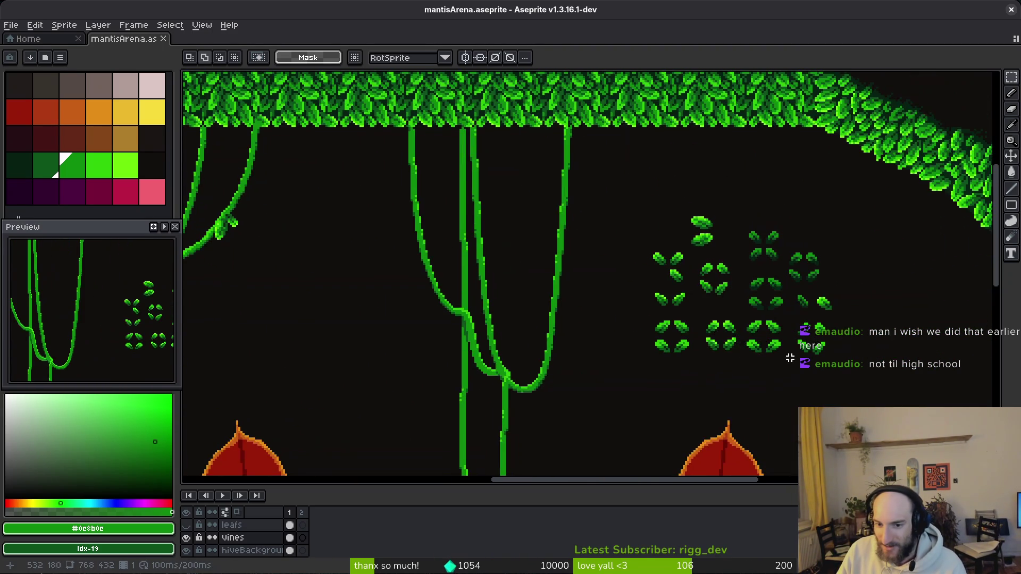
scroll(792, 358, up, 3)
mouse_move(751, 326)
mouse_down()
mouse_move(797, 376)
mouse_move(794, 392)
mouse_up()
scroll(701, 331, down, 5)
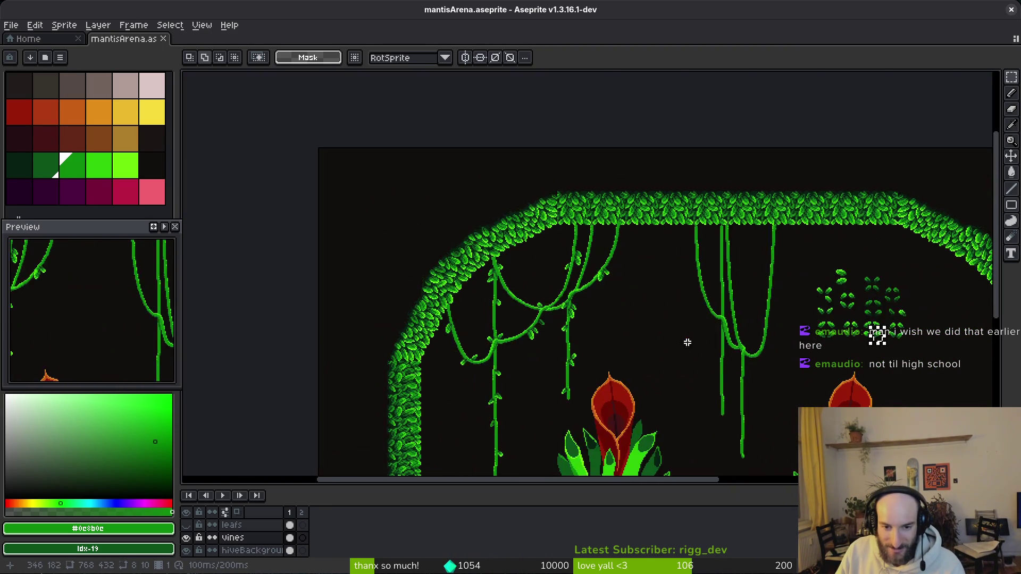
scroll(553, 341, up, 2)
key(ctrl+shift+r)
mouse_move(717, 312)
mouse_down()
mouse_move(588, 358)
mouse_move(526, 269)
mouse_move(448, 289)
mouse_move(449, 326)
mouse_move(429, 335)
mouse_move(516, 279)
mouse_move(481, 306)
mouse_move(503, 287)
mouse_move(489, 277)
mouse_move(563, 267)
mouse_up()
scroll(526, 269, up, 3)
key(ctrl+shift+r)
key(ctrl+shift+r)
key(ctrl+shift+r)
key(Return)
- Erase the stray dark pixel below the leaf and move the leaf down-left onto the vine
scroll(526, 268, up, 3)
right_click(580, 290)
key(m)
drag(502, 141, 725, 269)
drag(580, 244, 342, 296)
scroll(470, 307, down, 3)
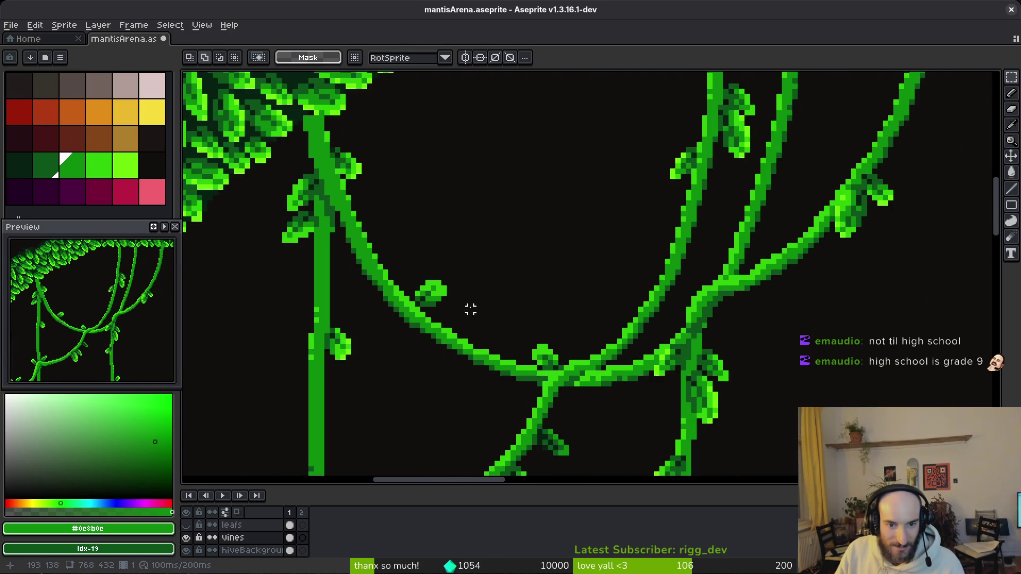
scroll(410, 271, up, 2)
key(ctrl+z)
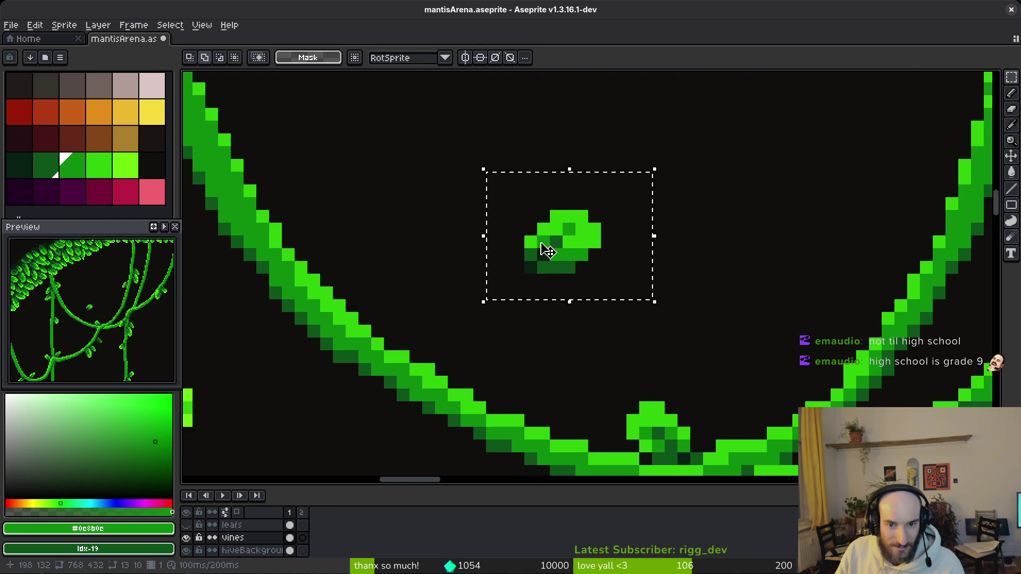
key(ctrl+d)
key(ctrl+shift+d)
mouse_move(570, 244)
mouse_down()
mouse_move(406, 303)
mouse_move(425, 309)
mouse_move(353, 212)
mouse_move(342, 230)
mouse_move(335, 224)
mouse_move(353, 246)
mouse_up()
key(ctrl+d)
- Nudge the reselected leaf left so it sits on the vine, and commit it
scroll(494, 272, down, 5)
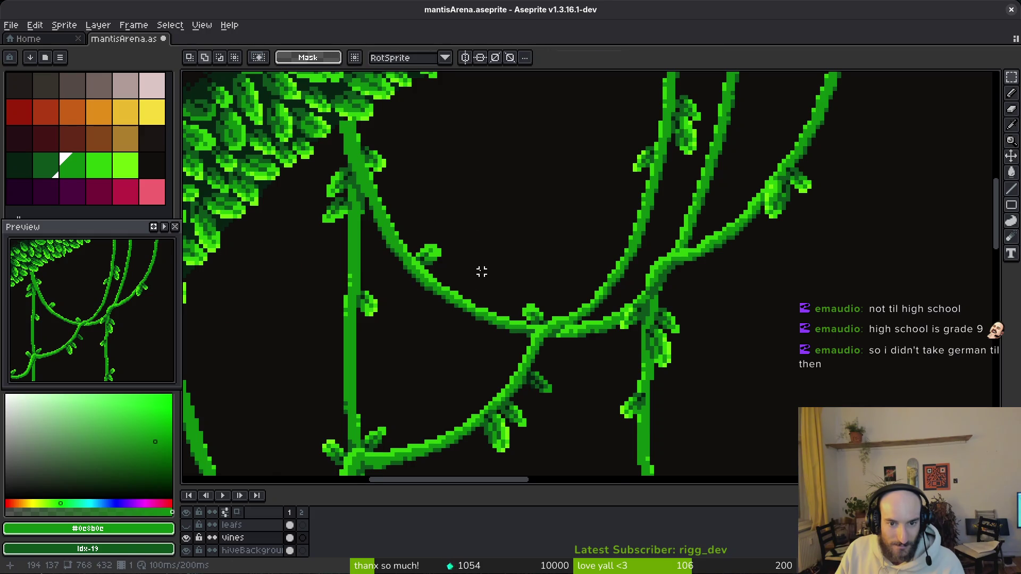
scroll(481, 272, down, 3)
scroll(480, 271, up, 3)
key(ctrl+shift+d)
scroll(481, 271, up, 3)
scroll(484, 263, up, 1)
mouse_move(699, 319)
mouse_down()
mouse_move(399, 255)
mouse_move(406, 287)
mouse_up()
key(Return)
scroll(584, 317, down, 4)
scroll(558, 302, up, 2)
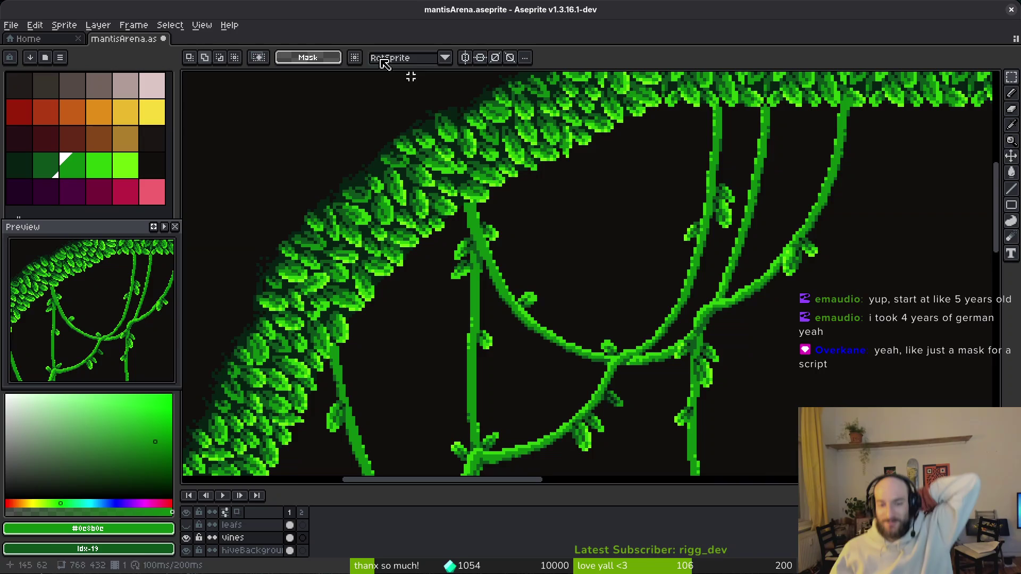
scroll(522, 145, down, 3)
scroll(599, 288, up, 2)
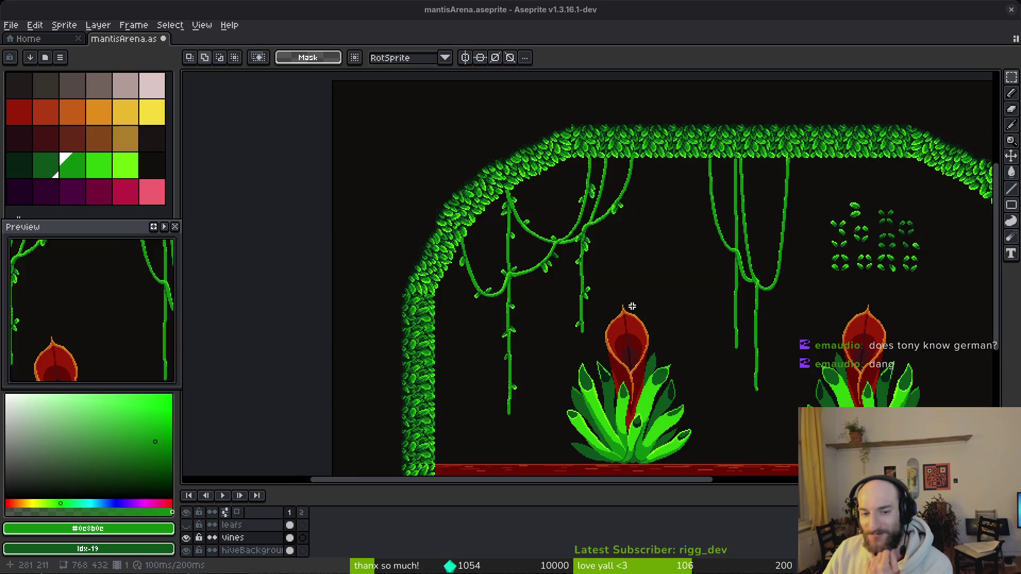
- Frame the finished arena, then switch to the browser's Twitch Raid Channel list
scroll(627, 307, down, 1)
scroll(617, 312, down, 2)
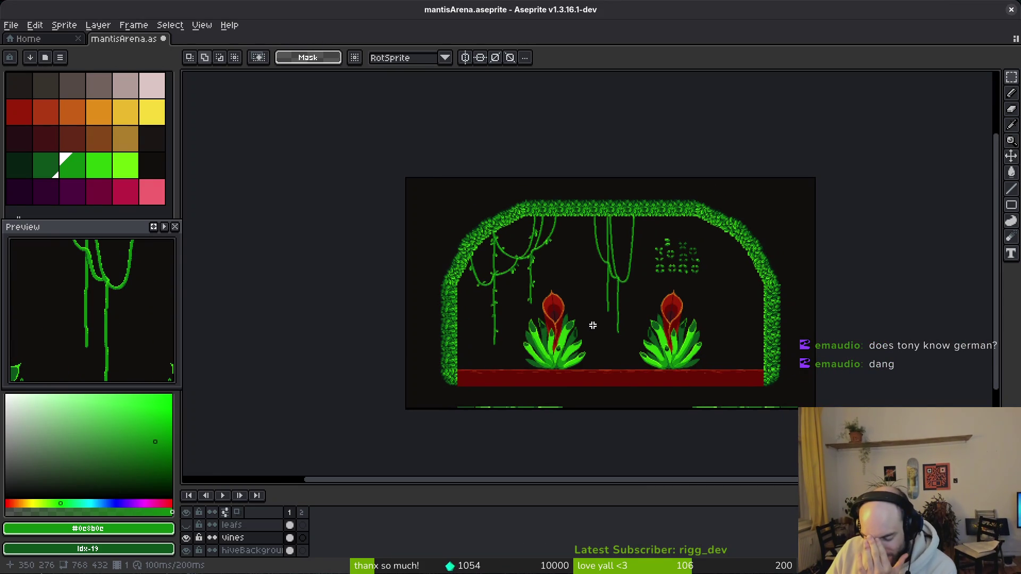
scroll(611, 335, up, 2)
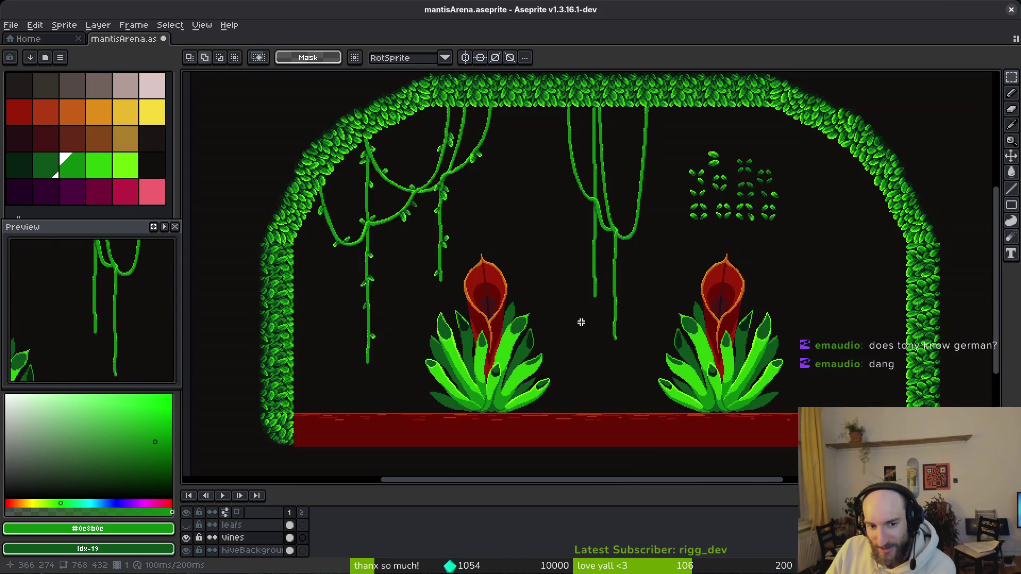
drag(576, 337, 561, 331)
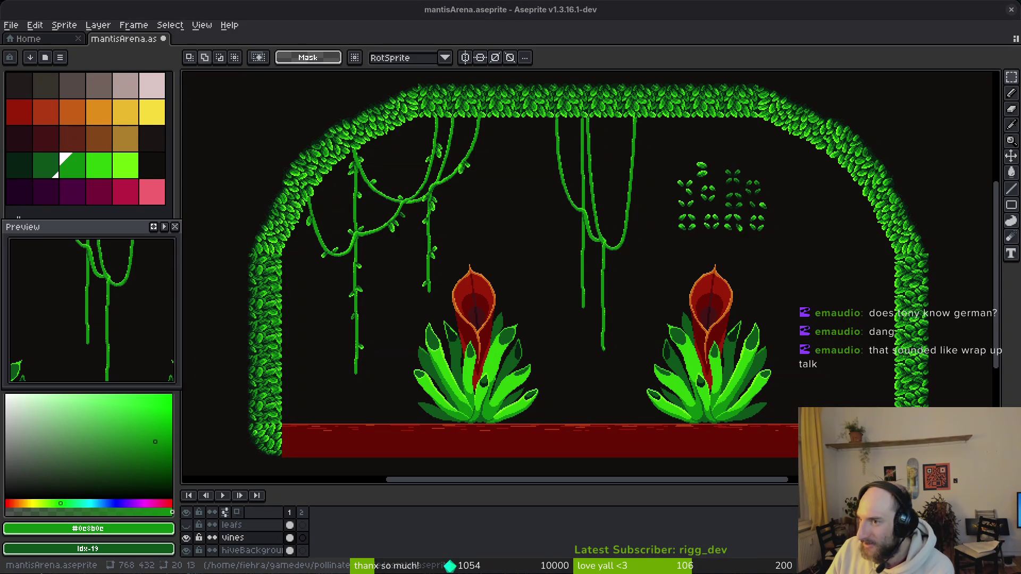
key(alt+Tab)
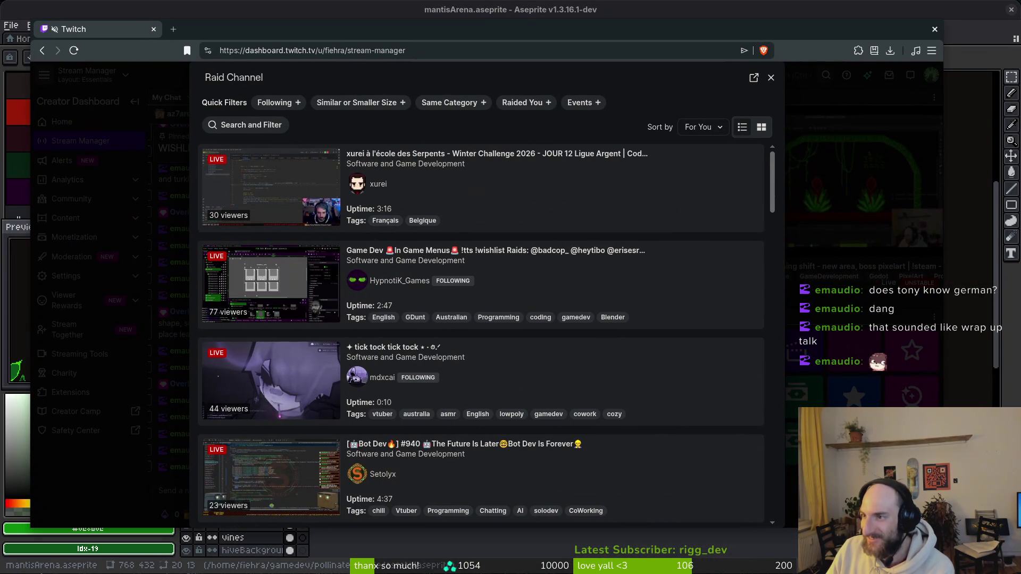